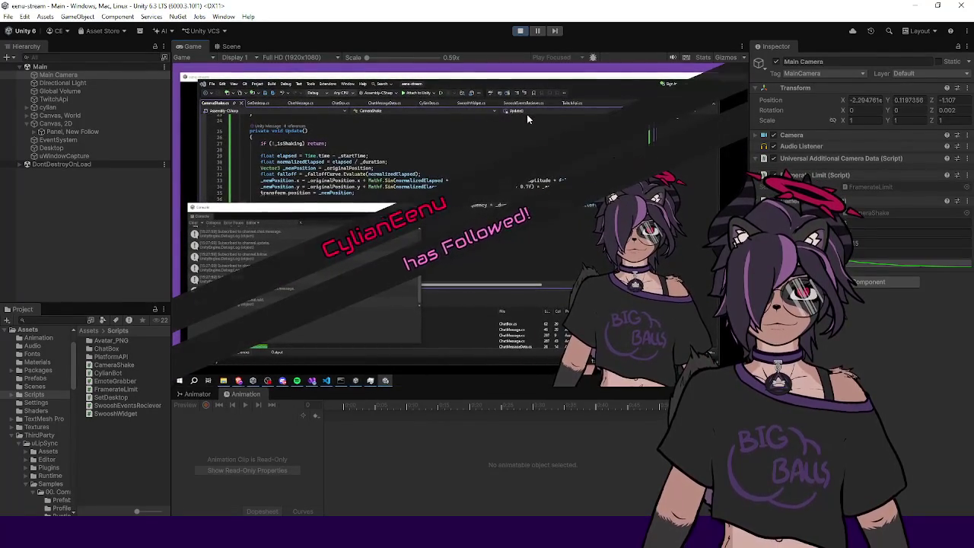
# - Exit Play mode after the follow-alert camera-shake test run
pyautogui.click(521, 31)
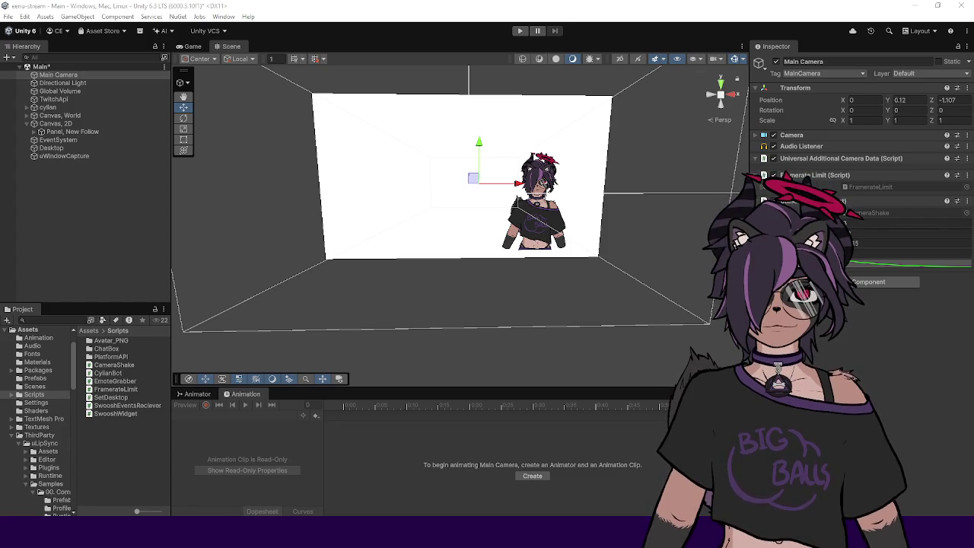
# - Re-enter Play mode once the scripts finish recompiling so the avatar overlay renders
pyautogui.hotkey('ctrl', 'p')
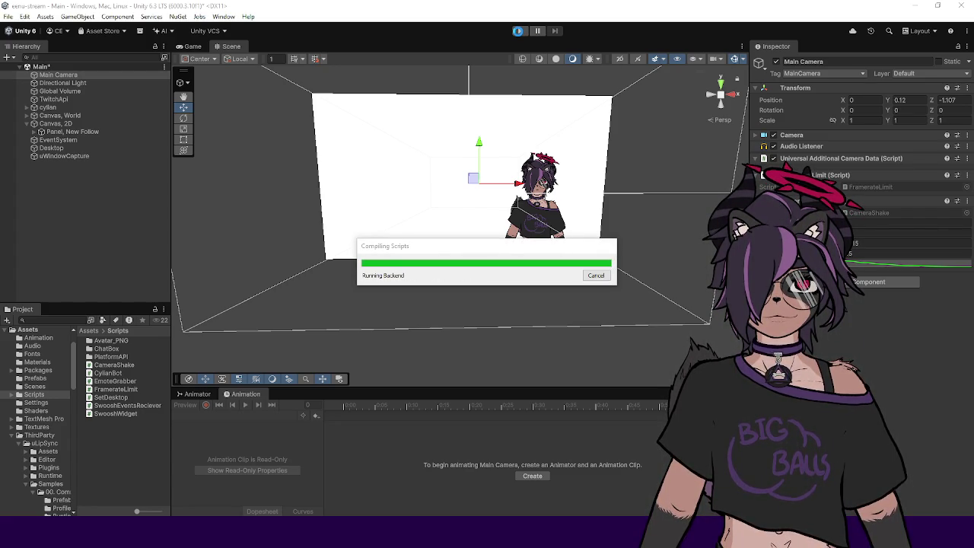
pyautogui.click(519, 32)
pyautogui.click(519, 32)
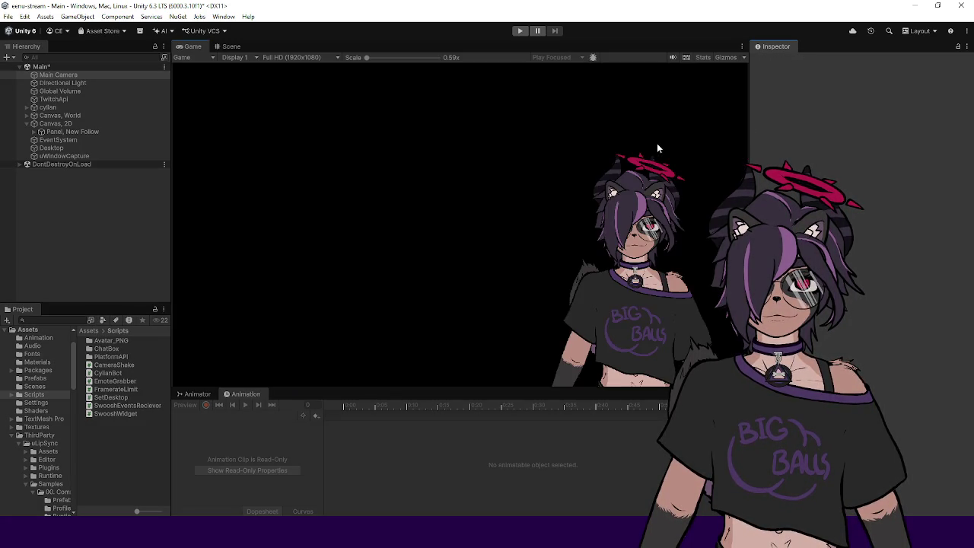
# - Fire Do Shake from the CameraShake component five times, then exit Play mode
pyautogui.rightClick(819, 201)
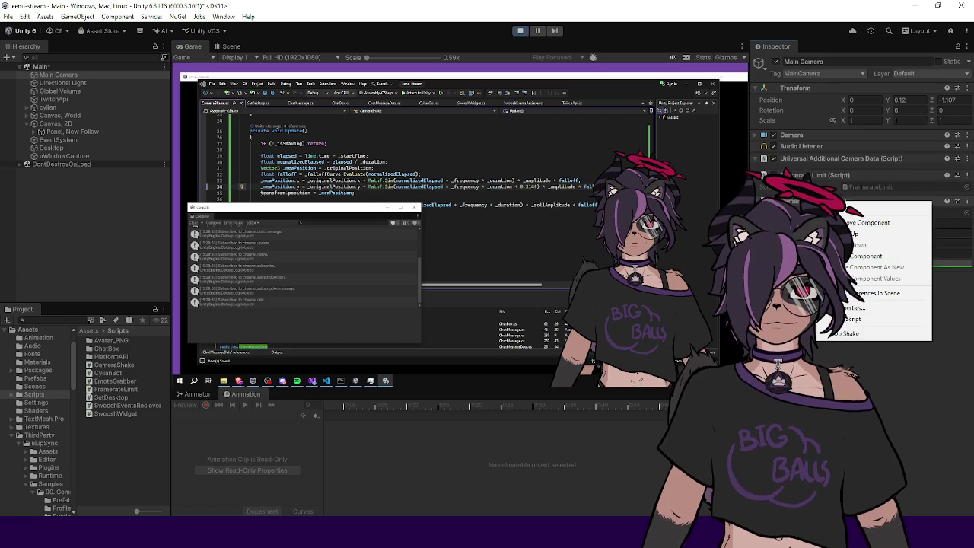
pyautogui.click(857, 337)
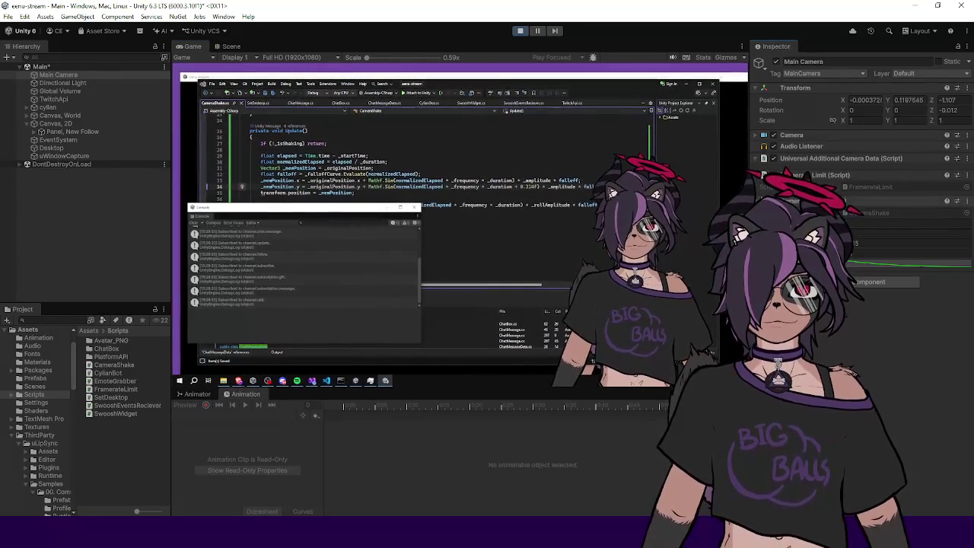
pyautogui.rightClick(819, 202)
pyautogui.click(852, 333)
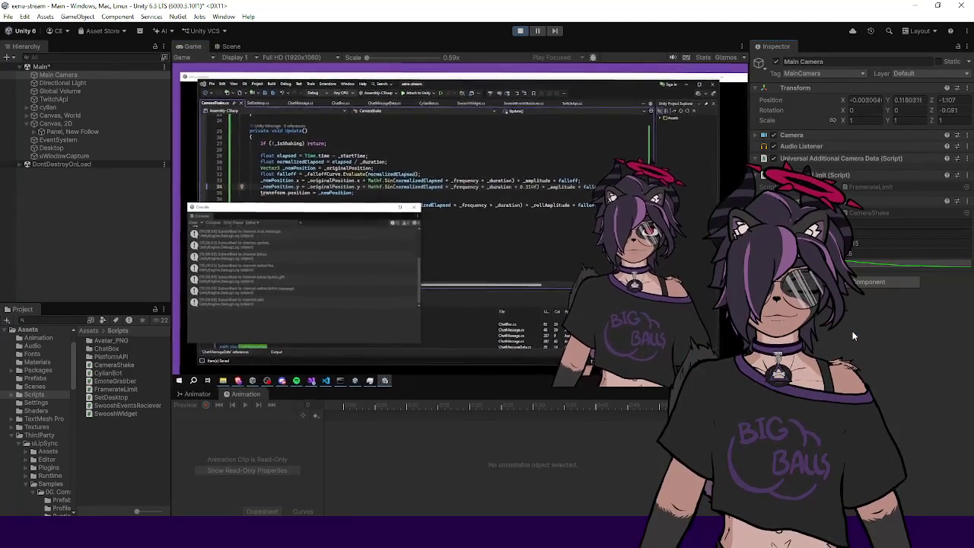
pyautogui.rightClick(818, 202)
pyautogui.click(851, 333)
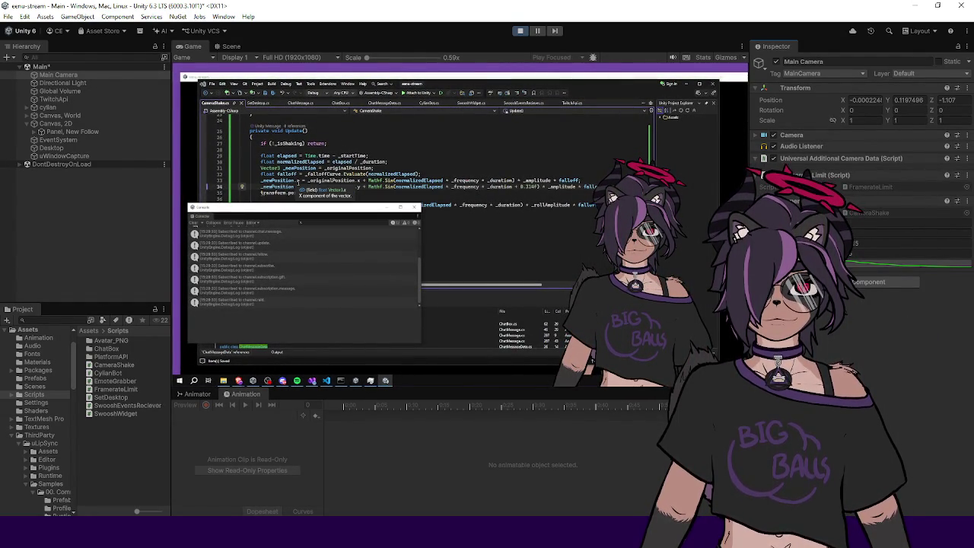
pyautogui.rightClick(835, 203)
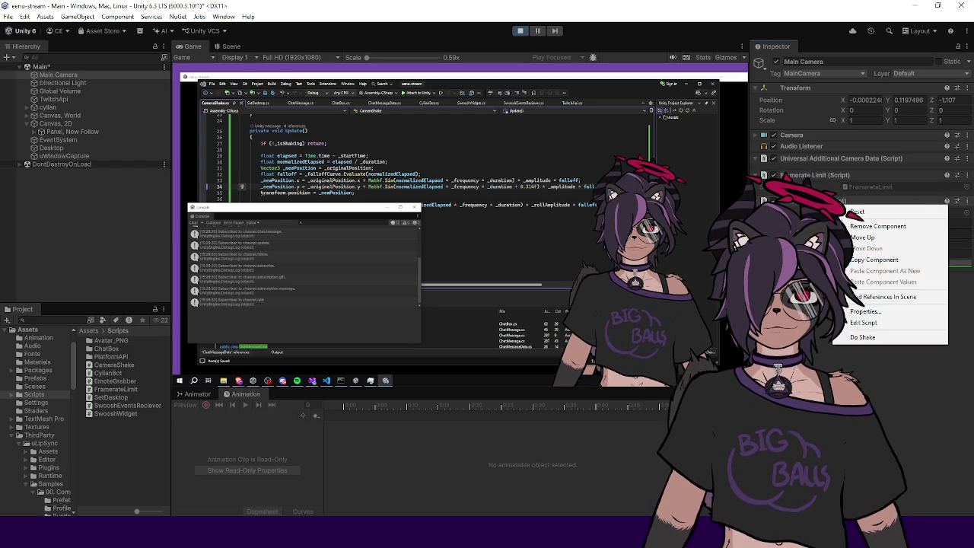
pyautogui.click(867, 337)
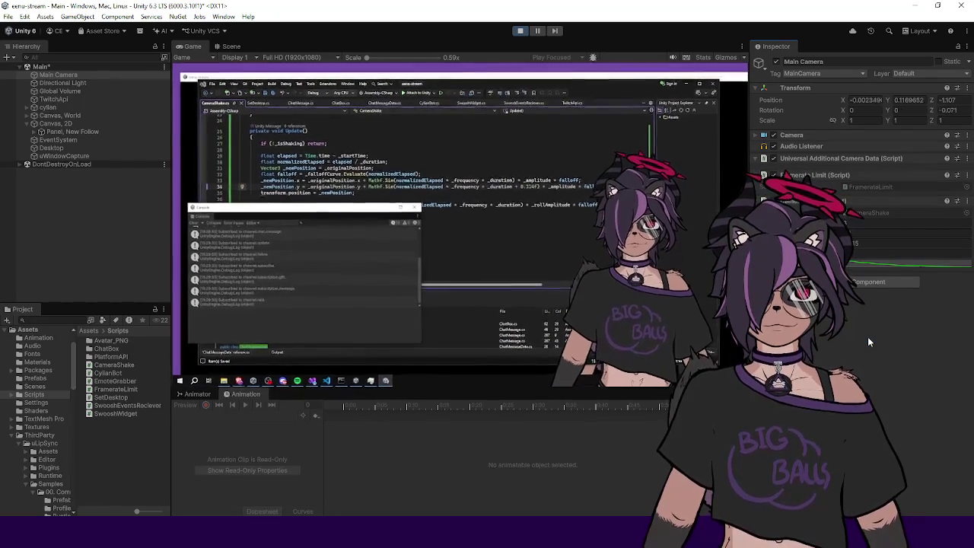
pyautogui.rightClick(836, 202)
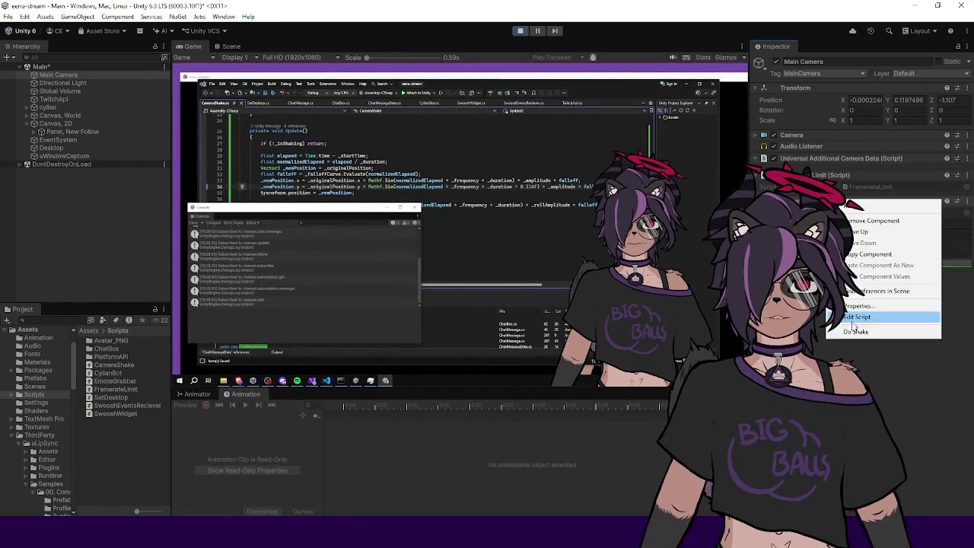
pyautogui.click(854, 331)
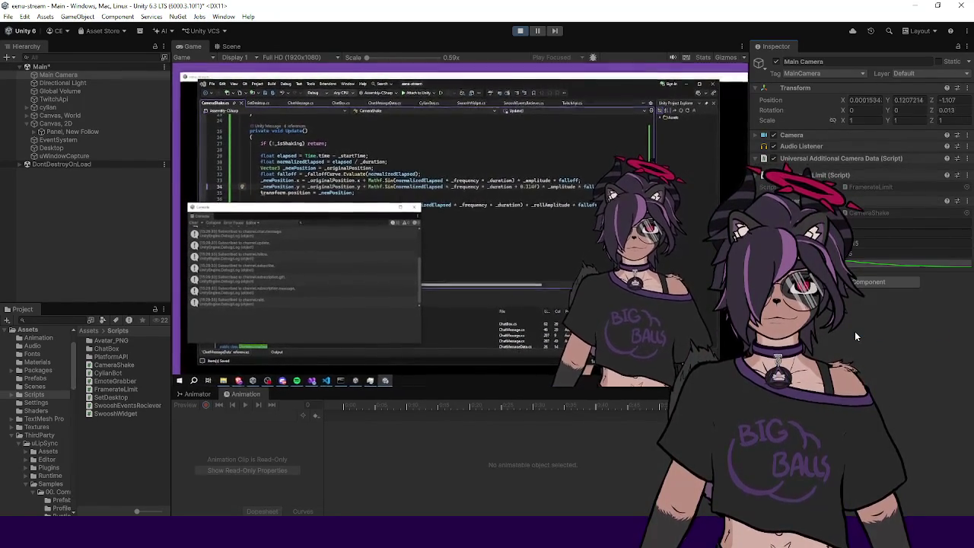
pyautogui.click(517, 32)
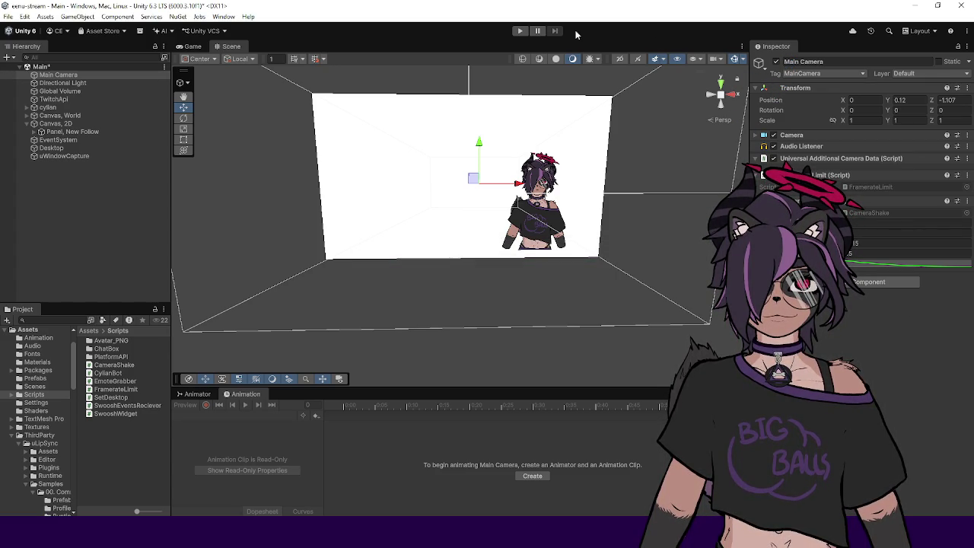
# - Enter Play mode, run CameraShake's Do Shake four times, then stop playing
pyautogui.click(518, 32)
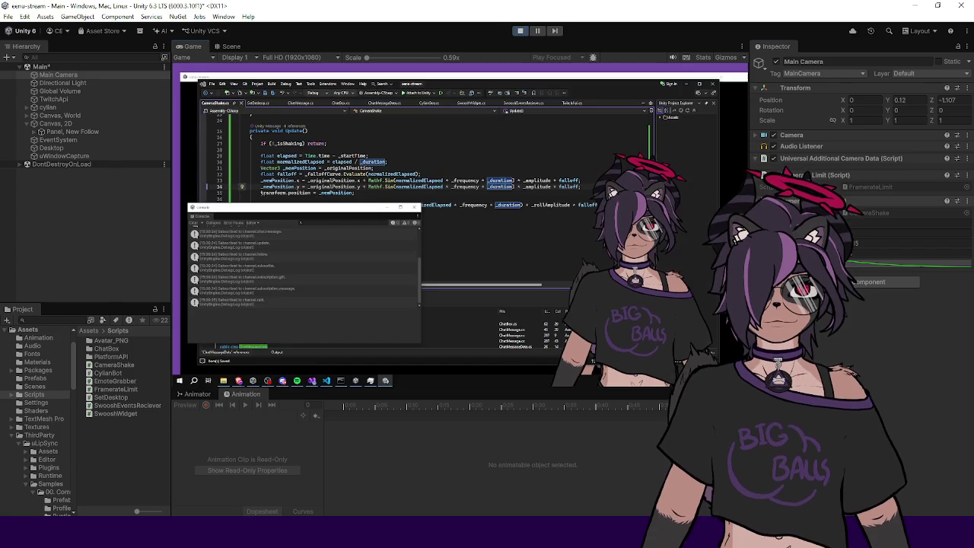
pyautogui.rightClick(784, 201)
pyautogui.click(862, 321)
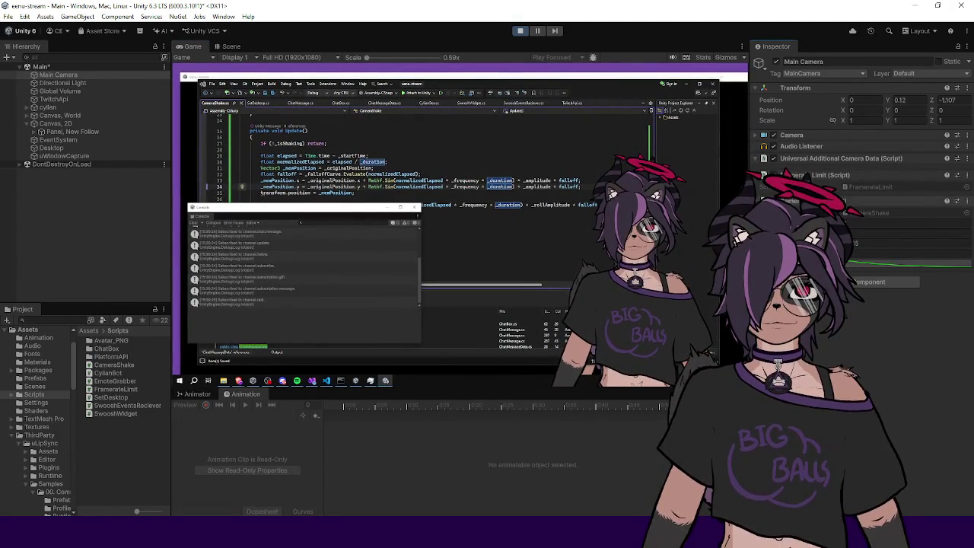
pyautogui.rightClick(784, 200)
pyautogui.click(852, 334)
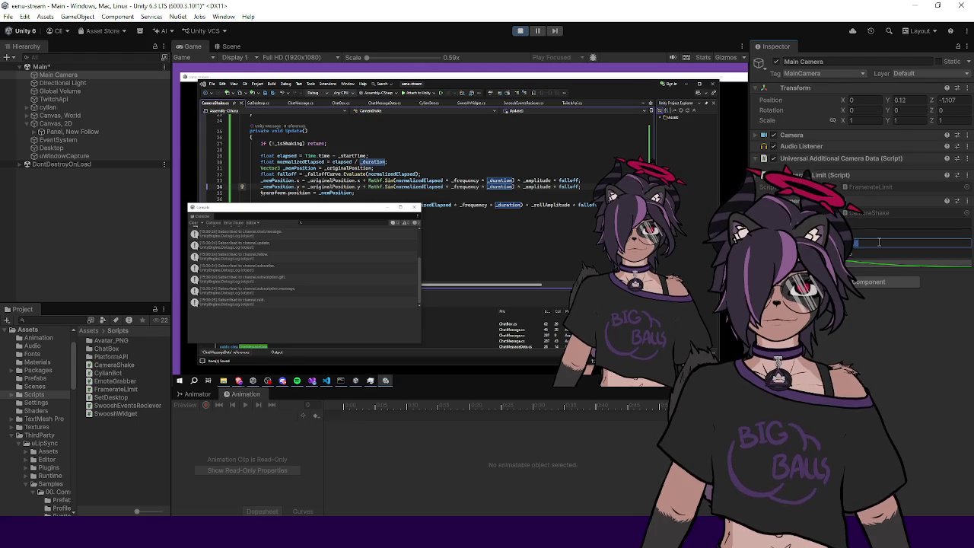
pyautogui.rightClick(792, 201)
pyautogui.click(866, 332)
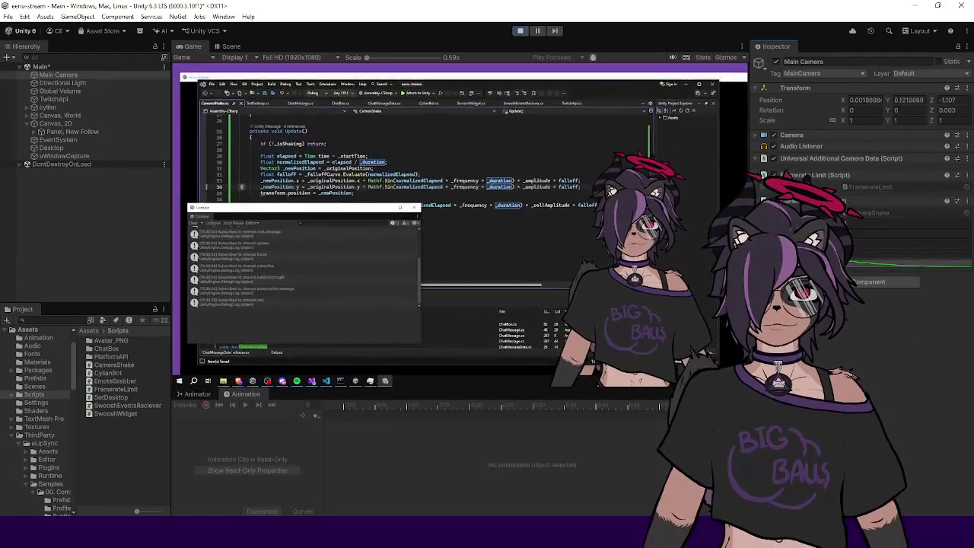
pyautogui.rightClick(774, 201)
pyautogui.click(850, 332)
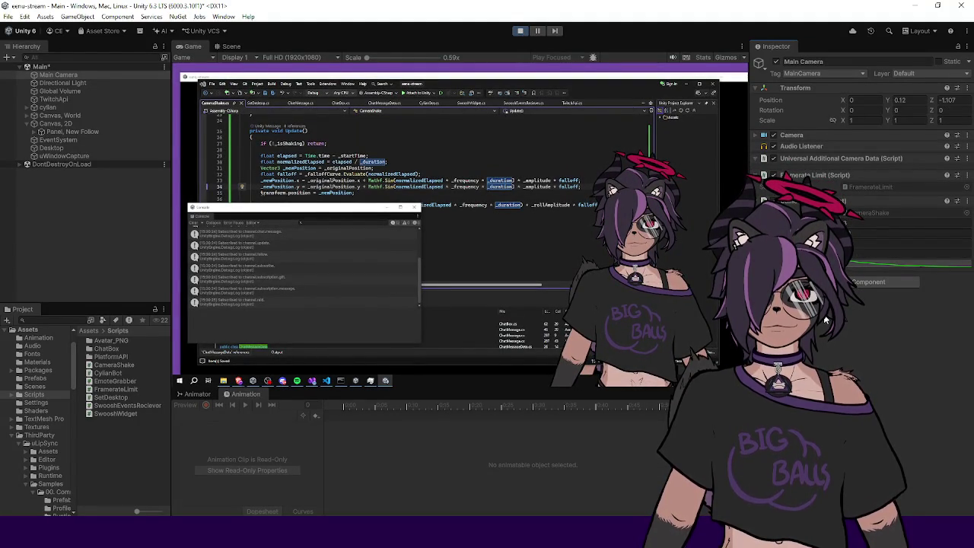
pyautogui.click(521, 31)
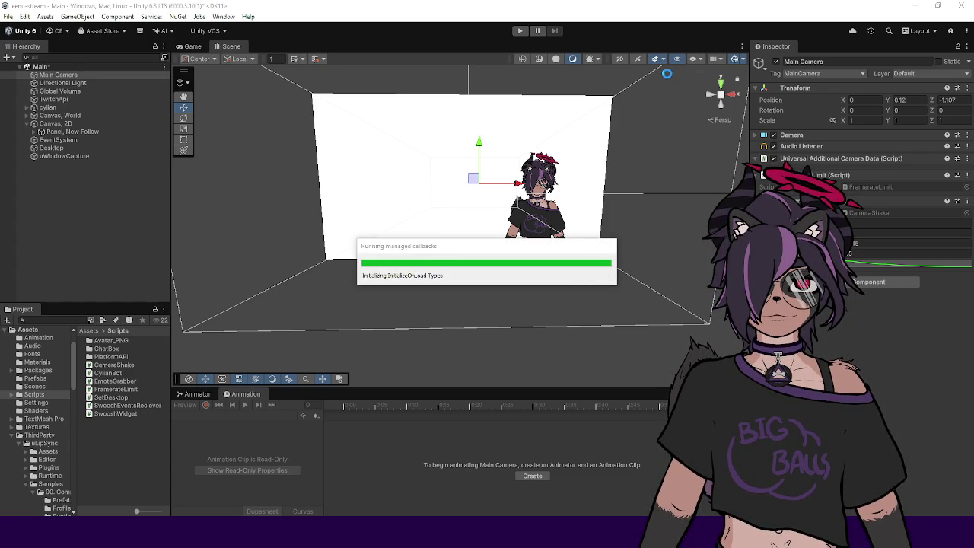
# - Play the scene, fire the noise-based Do Shake four times, then stop Play mode
pyautogui.click(521, 32)
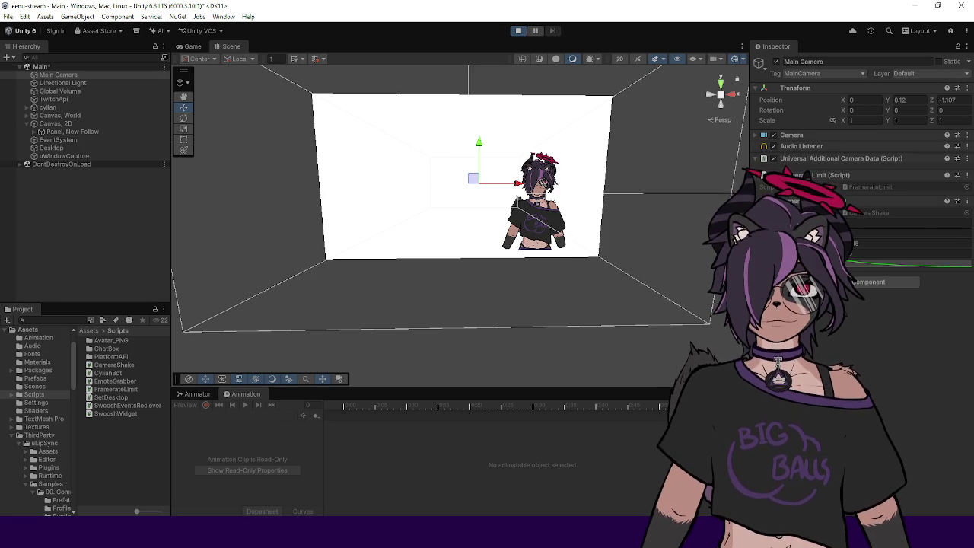
pyautogui.rightClick(837, 201)
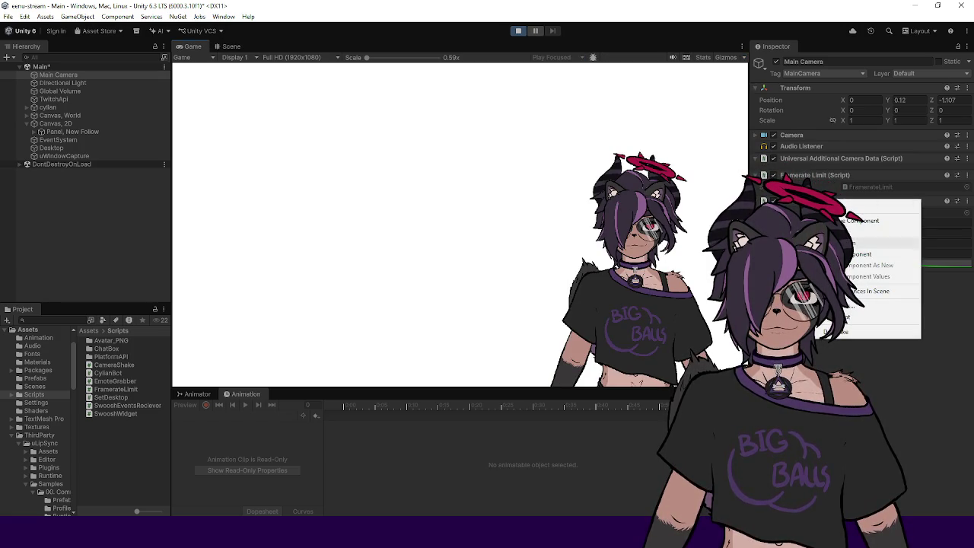
pyautogui.click(839, 335)
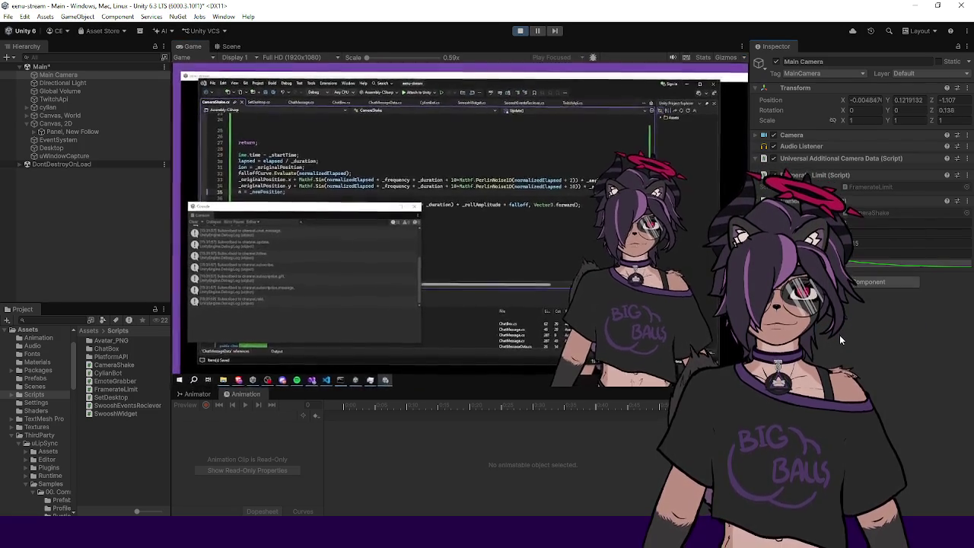
pyautogui.rightClick(837, 201)
pyautogui.click(851, 332)
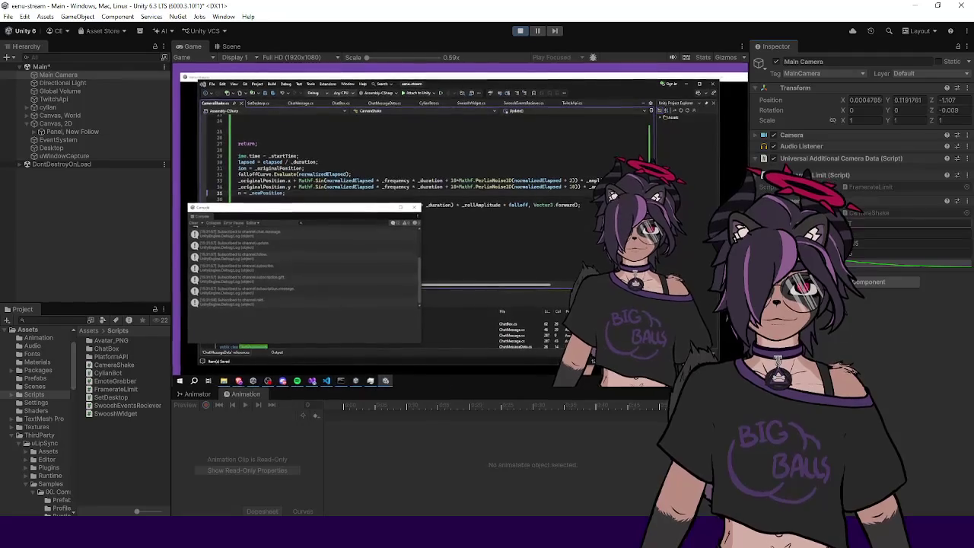
pyautogui.rightClick(836, 201)
pyautogui.click(872, 335)
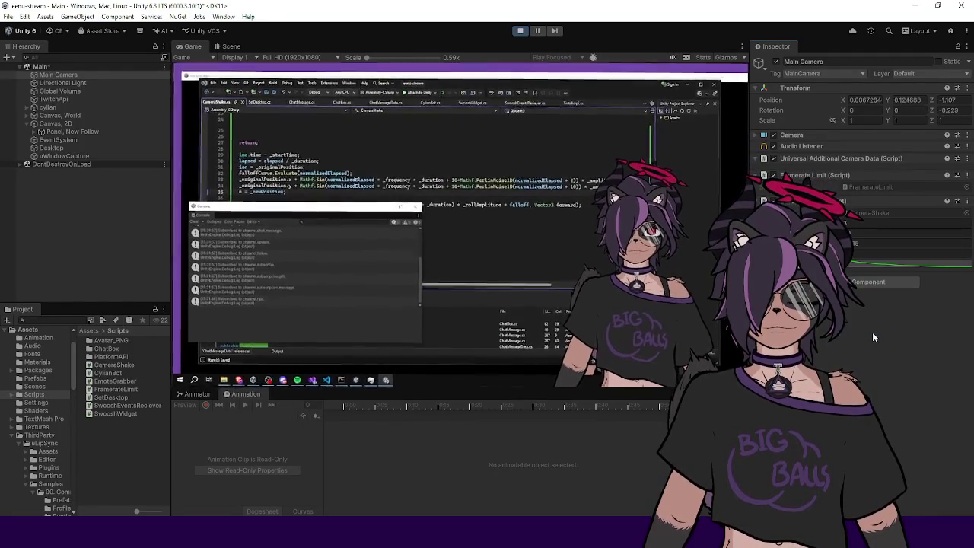
pyautogui.rightClick(846, 205)
pyautogui.click(872, 336)
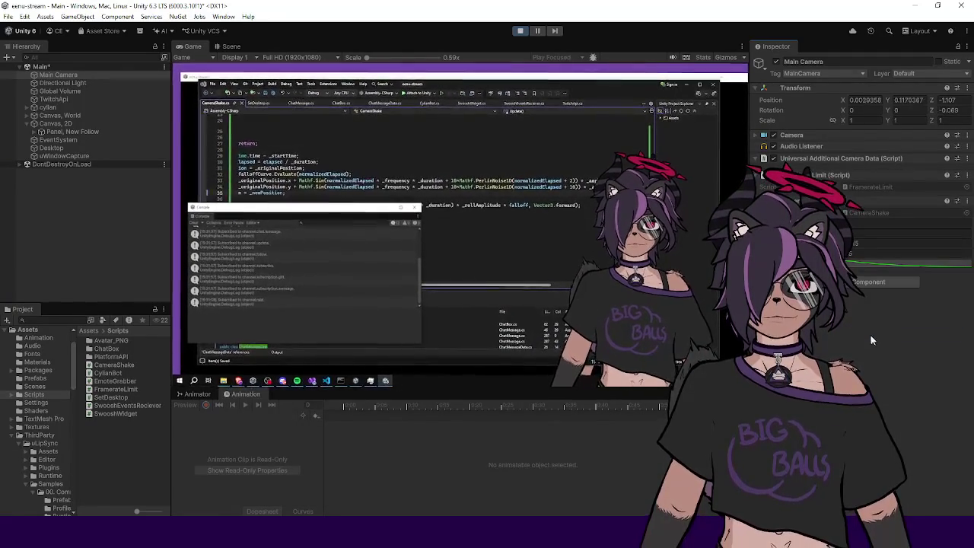
pyautogui.click(520, 30)
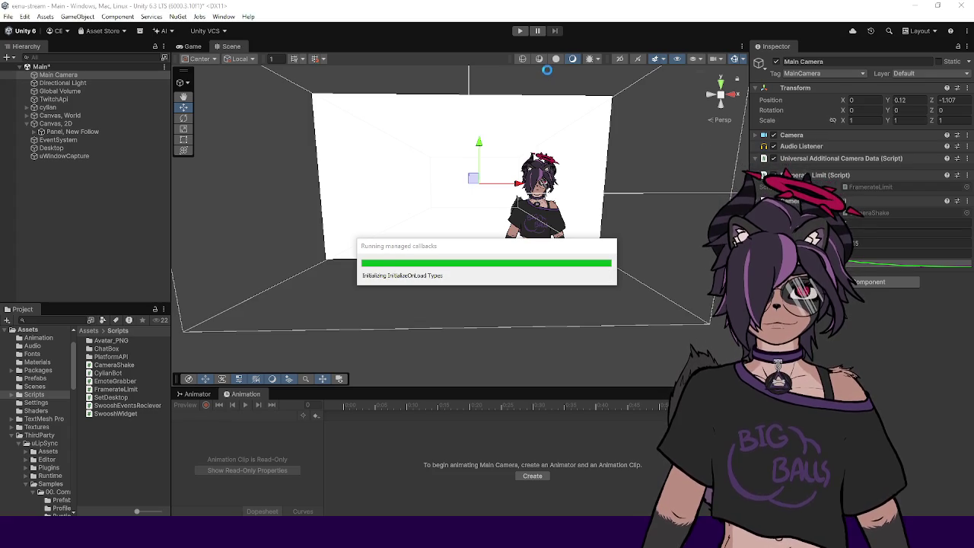
# - Enter Play mode and trigger Do Shake on the Main Camera five times
pyautogui.click(521, 31)
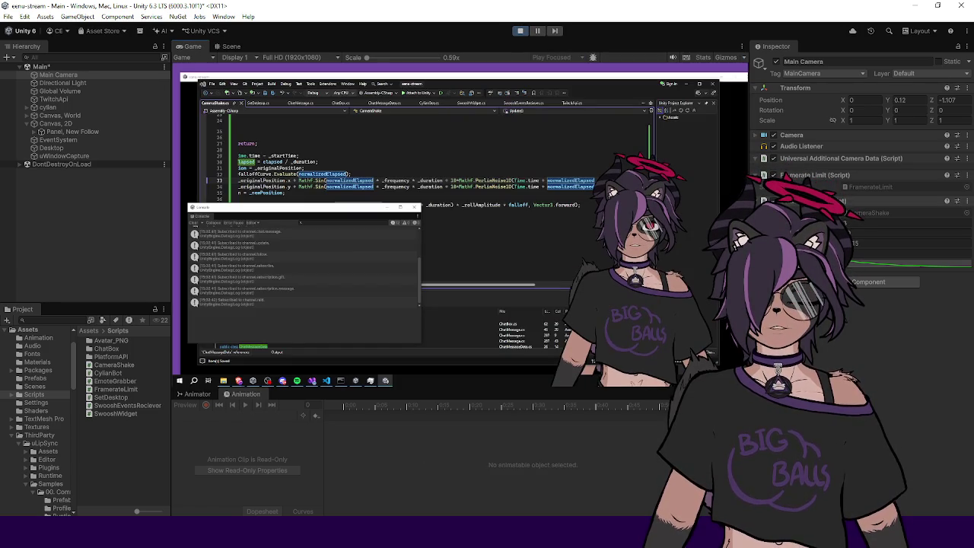
pyautogui.rightClick(822, 201)
pyautogui.click(846, 336)
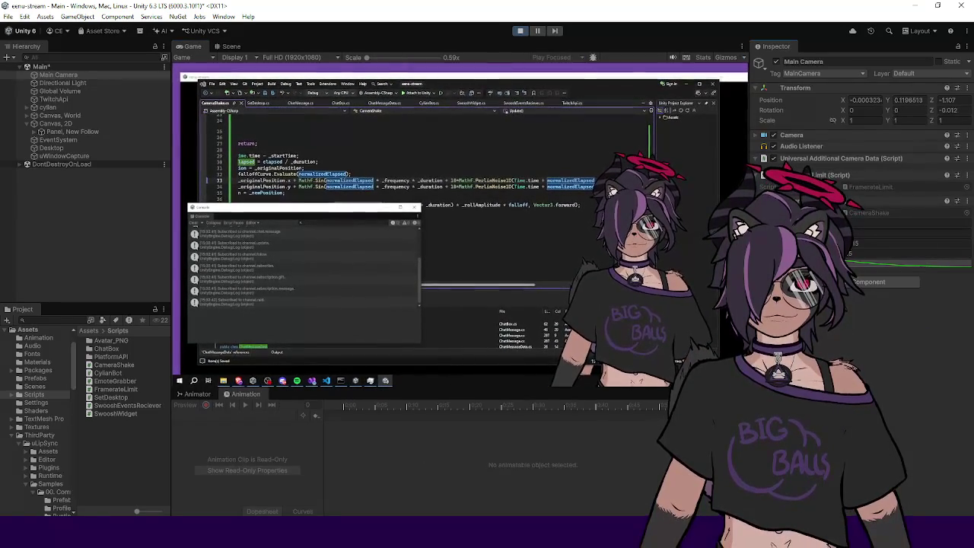
pyautogui.rightClick(825, 200)
pyautogui.click(843, 335)
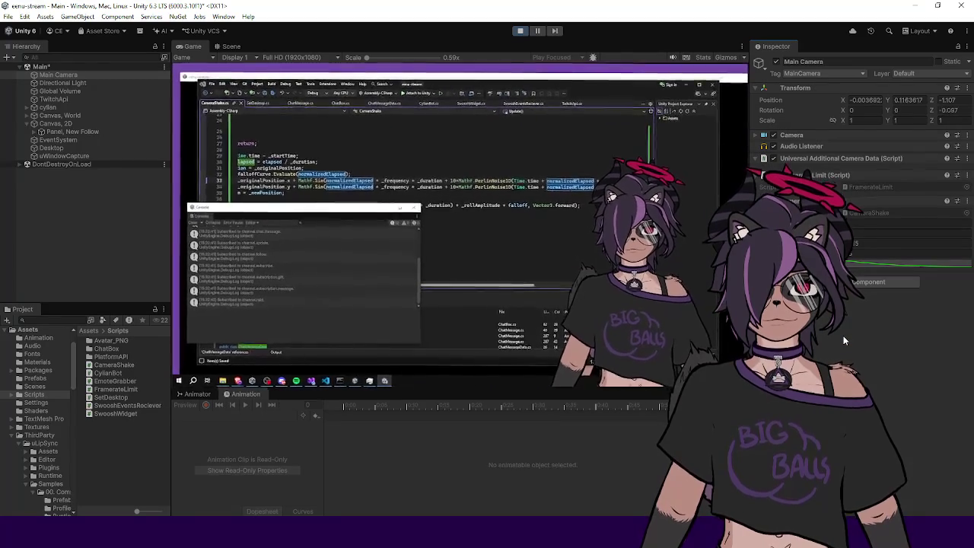
pyautogui.rightClick(822, 203)
pyautogui.click(843, 339)
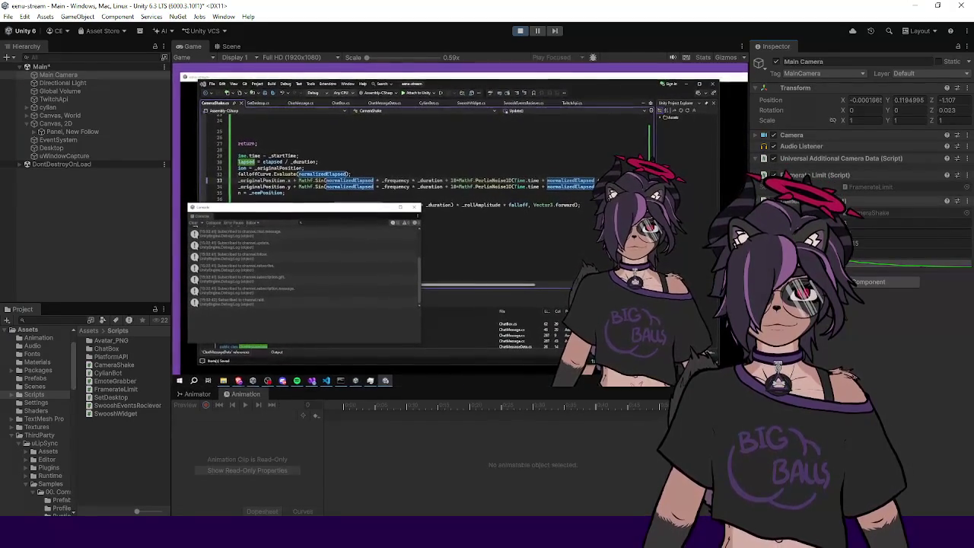
pyautogui.rightClick(817, 201)
pyautogui.click(850, 335)
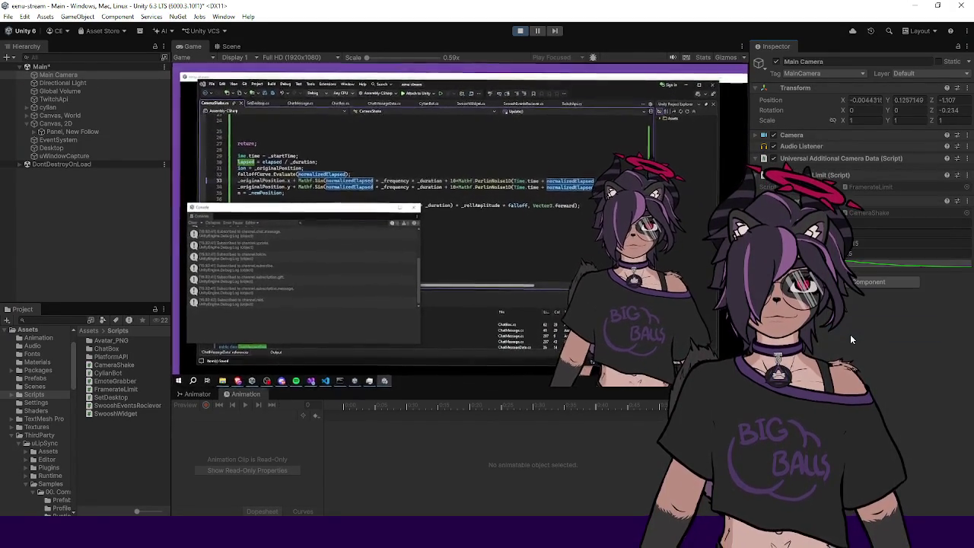
pyautogui.rightClick(819, 201)
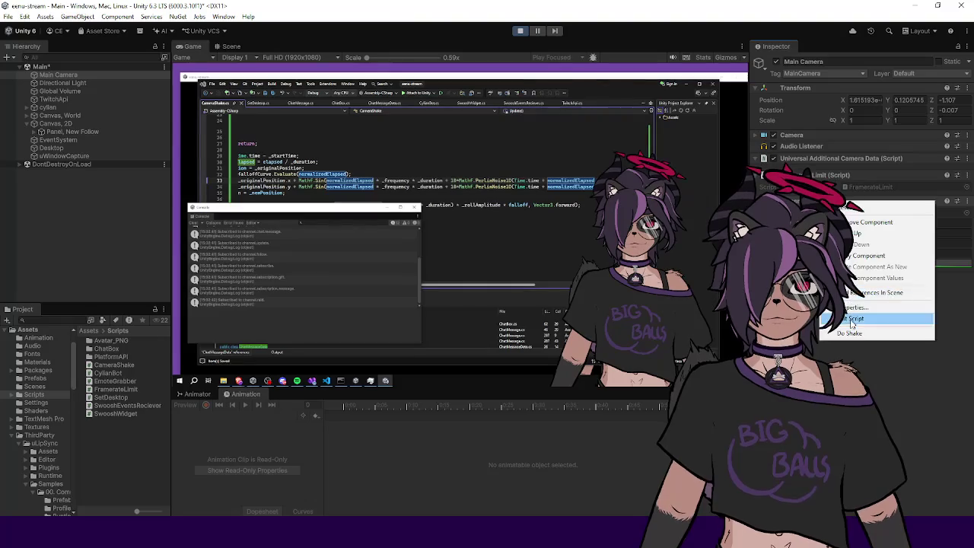
pyautogui.click(847, 333)
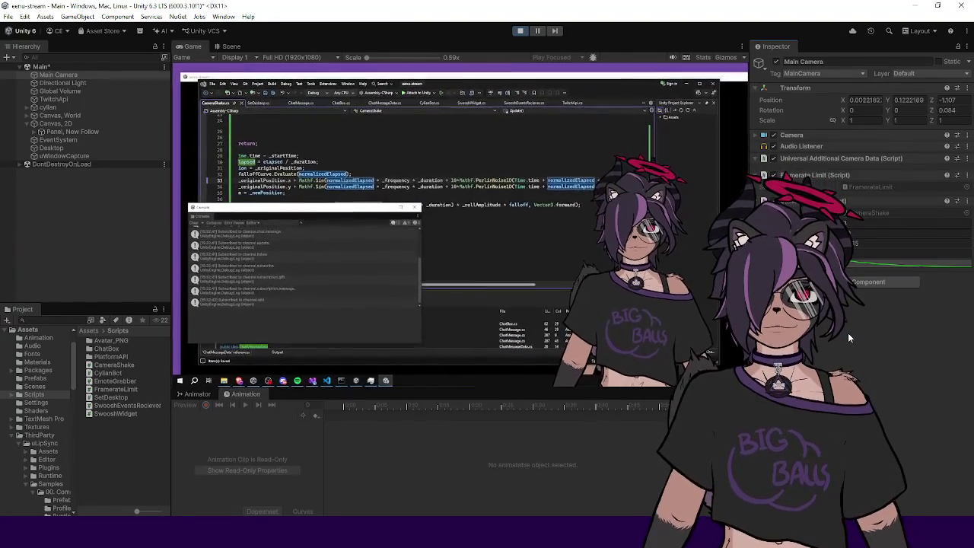
# - Trigger five more camera shakes to confirm the noise-based effect
pyautogui.rightClick(819, 201)
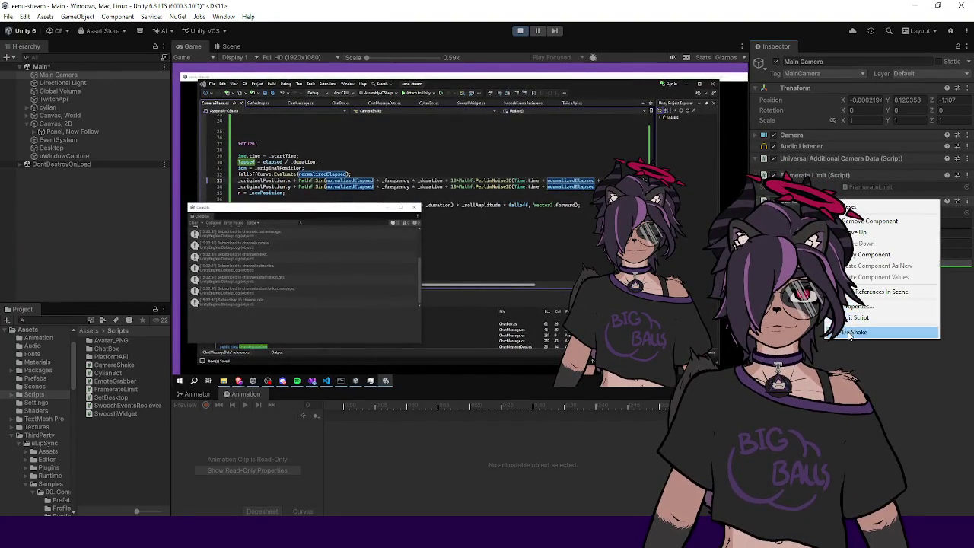
pyautogui.click(848, 334)
pyautogui.rightClick(820, 201)
pyautogui.click(849, 334)
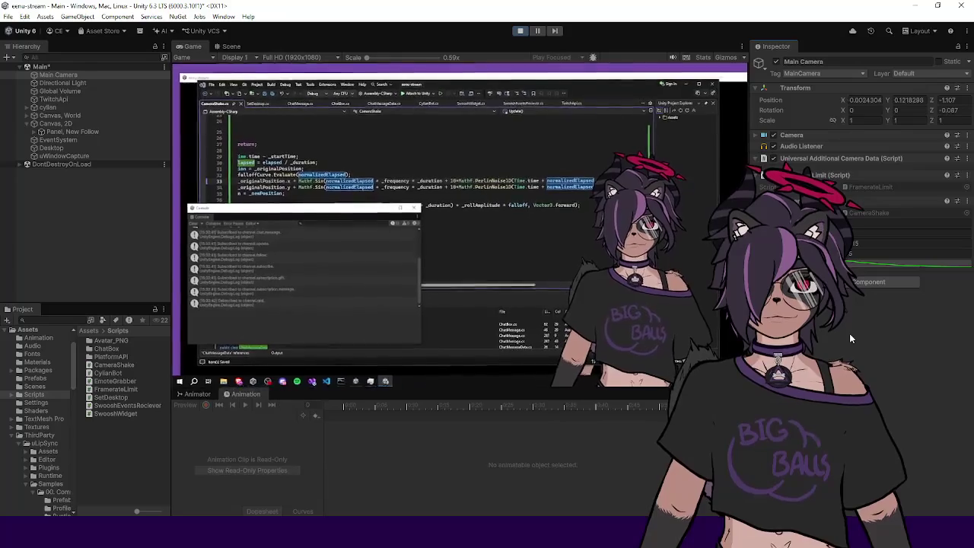
pyautogui.rightClick(820, 201)
pyautogui.click(848, 335)
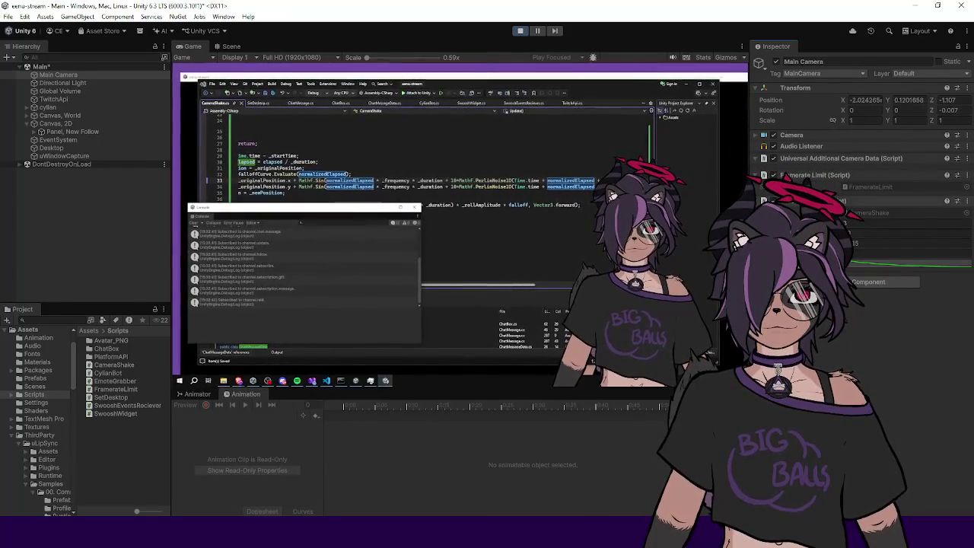
pyautogui.rightClick(819, 202)
pyautogui.click(832, 335)
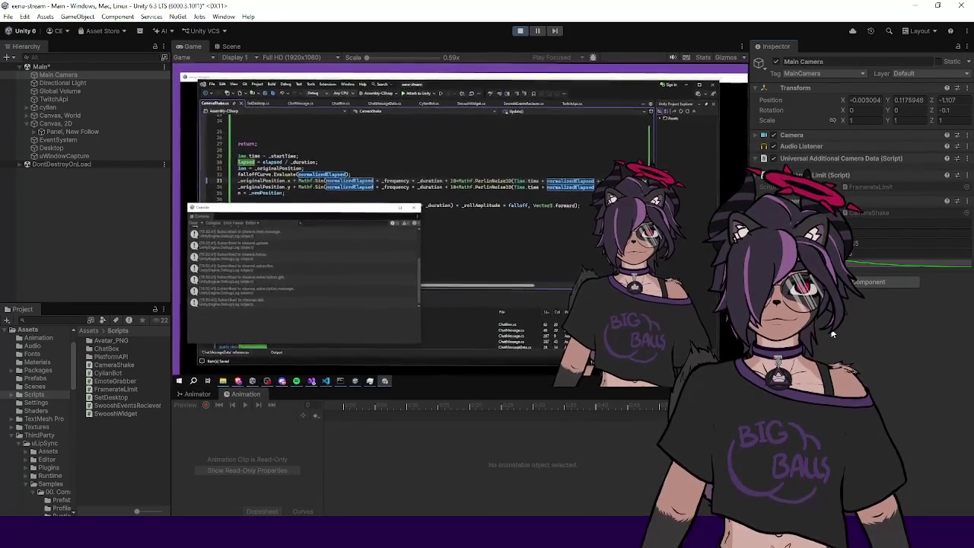
pyautogui.rightClick(819, 201)
pyautogui.click(838, 332)
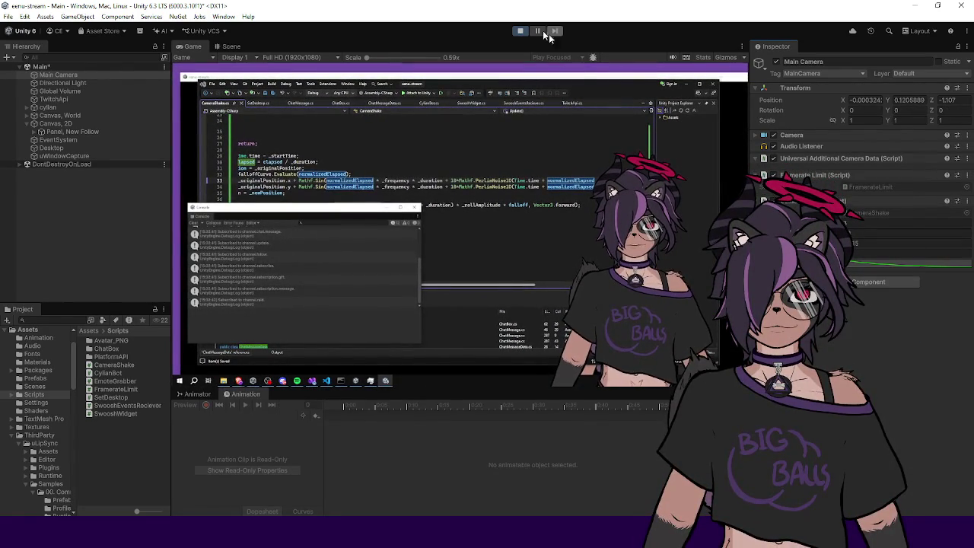
# - Exit Play mode and start File > Build And Run for the overlay project
pyautogui.click(519, 31)
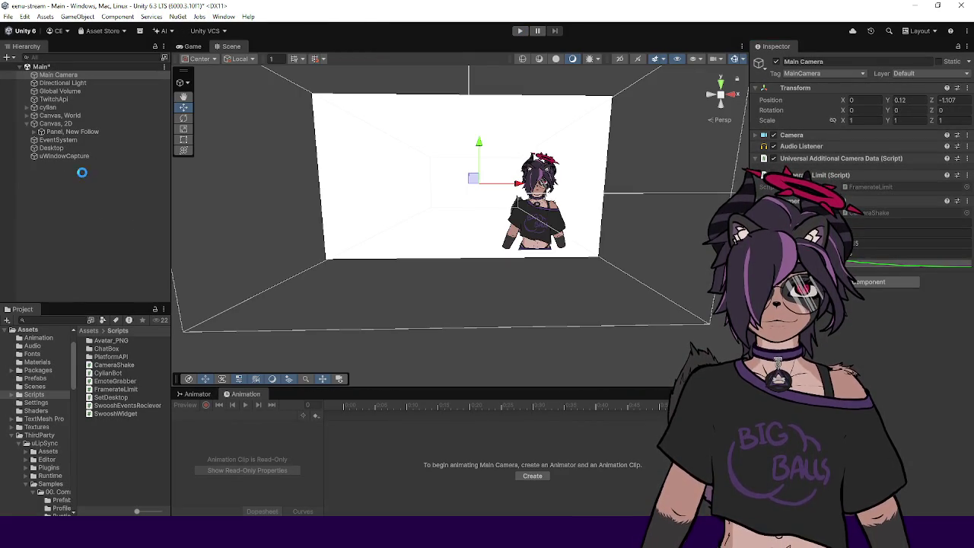
pyautogui.click(75, 156)
pyautogui.press('Up')
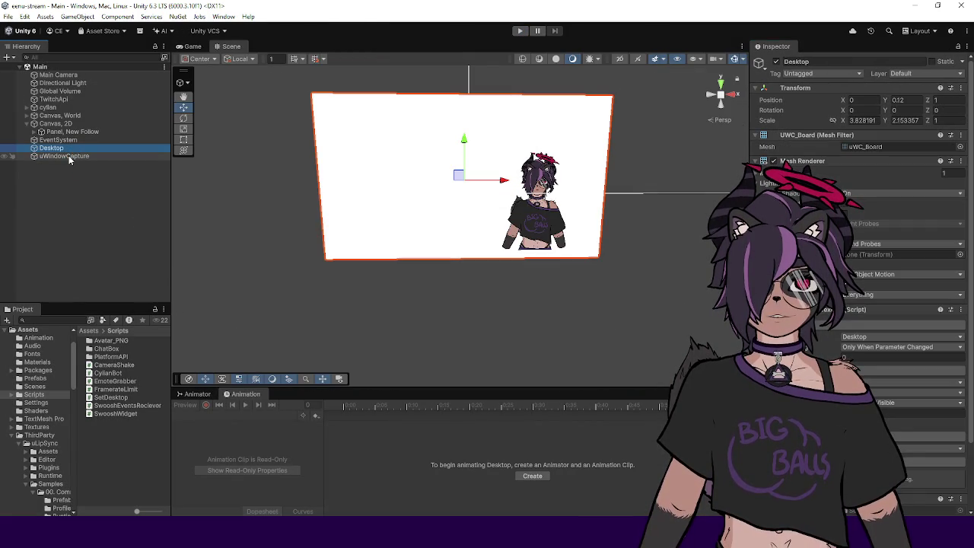
pyautogui.click(75, 190)
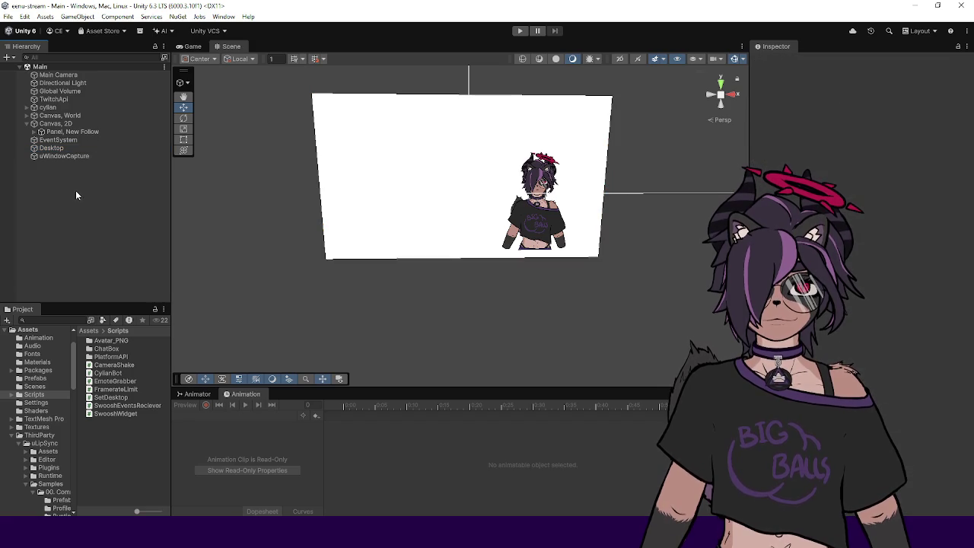
pyautogui.click(8, 16)
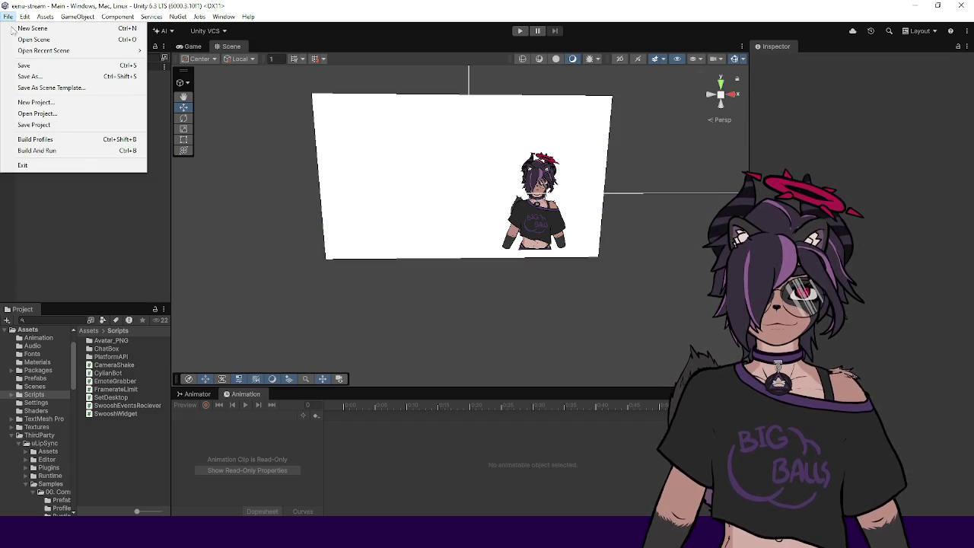
pyautogui.click(50, 152)
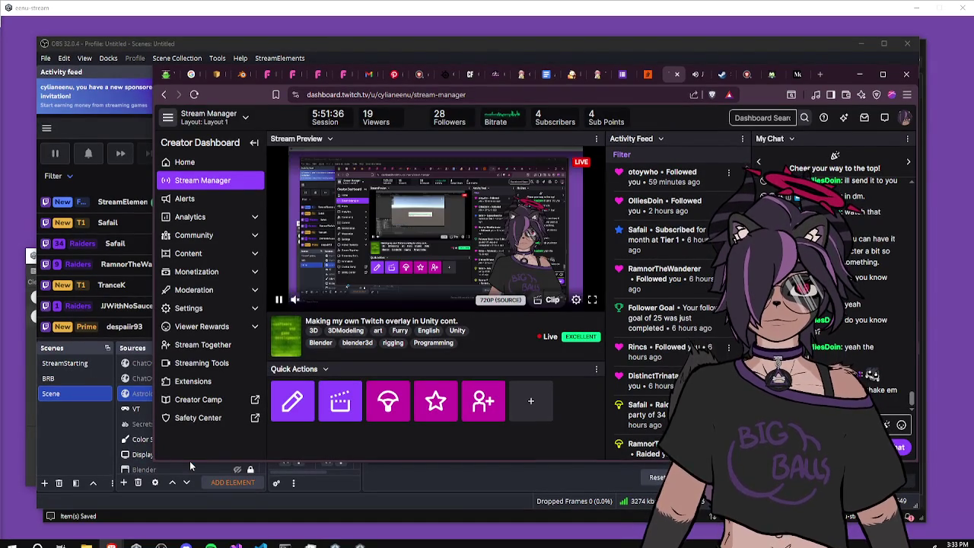
# - Minimize the stream dashboard browser and OBS, bringing CameraShake.cs forward in Visual Studio
pyautogui.click(861, 73)
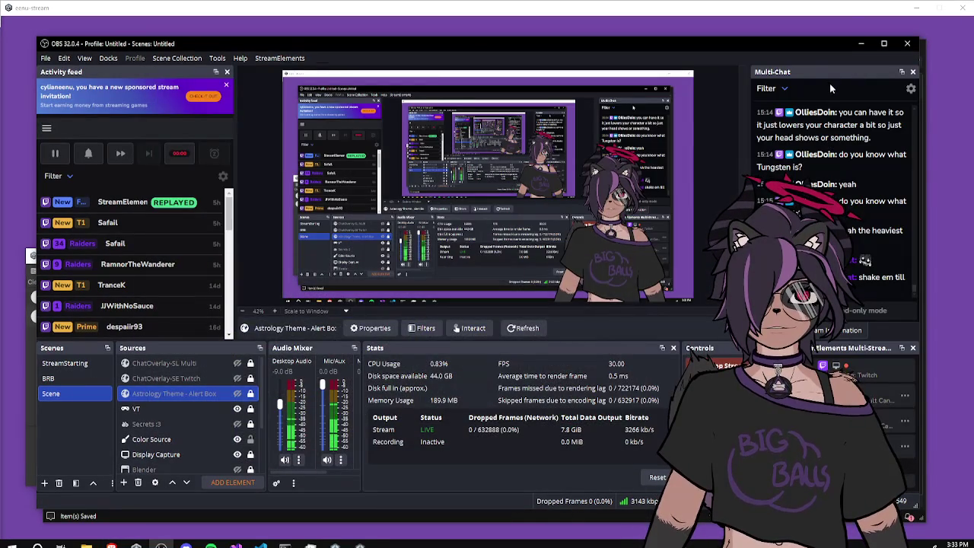
pyautogui.click(860, 45)
pyautogui.click(635, 159)
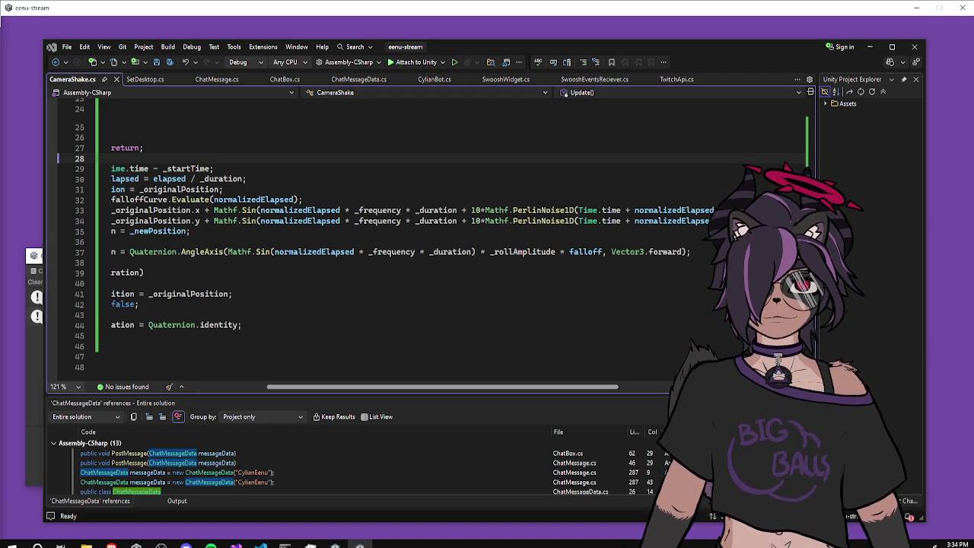
# - Bring the running overlay build to the front from the taskbar
pyautogui.click(497, 25)
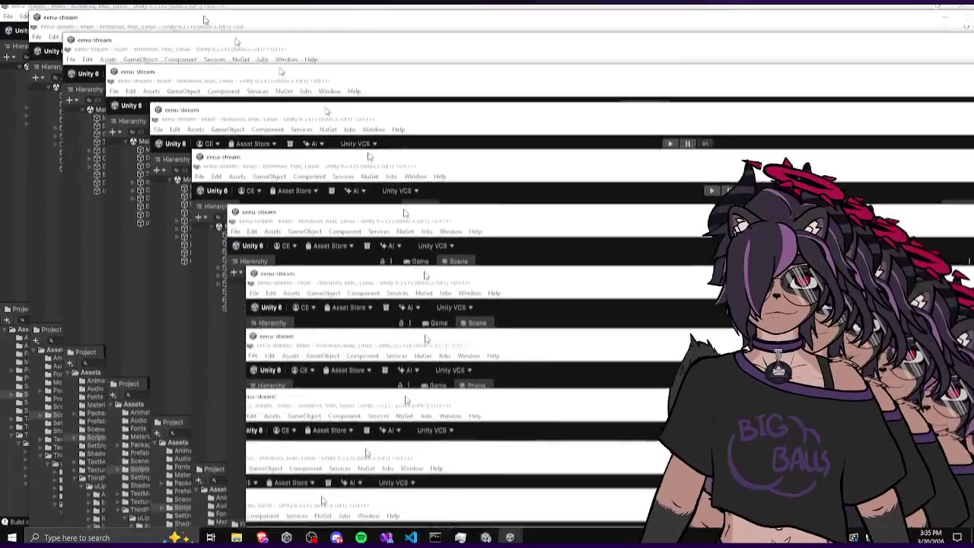
# - Close the running build and toggle the Desktop board off and back on
pyautogui.click(866, 537)
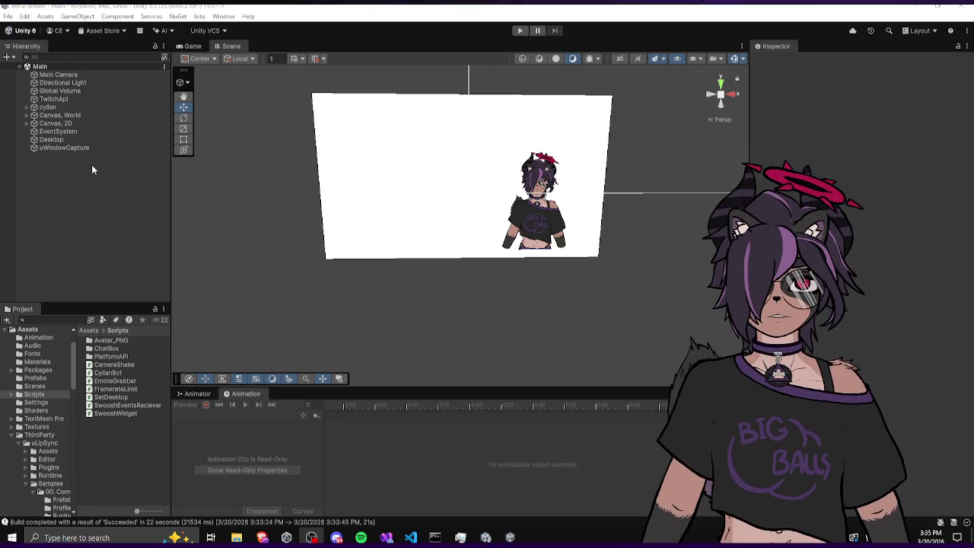
pyautogui.click(67, 140)
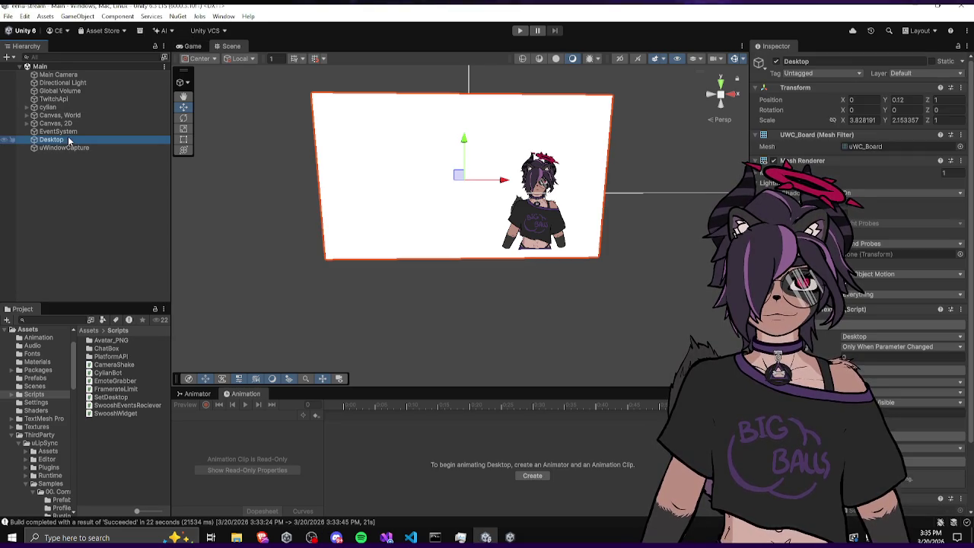
pyautogui.click(776, 60)
pyautogui.moveTo(347, 234); pyautogui.dragTo(446, 232)
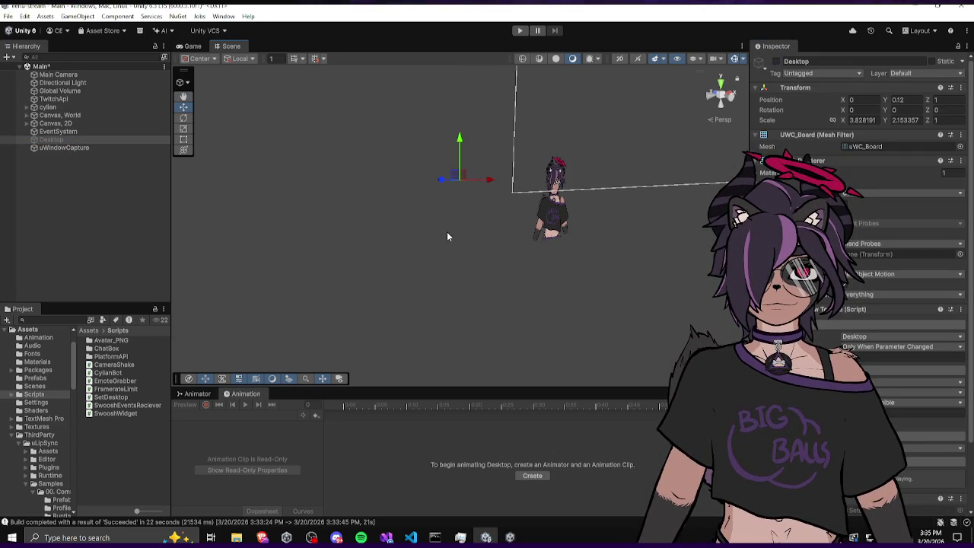
pyautogui.click(775, 61)
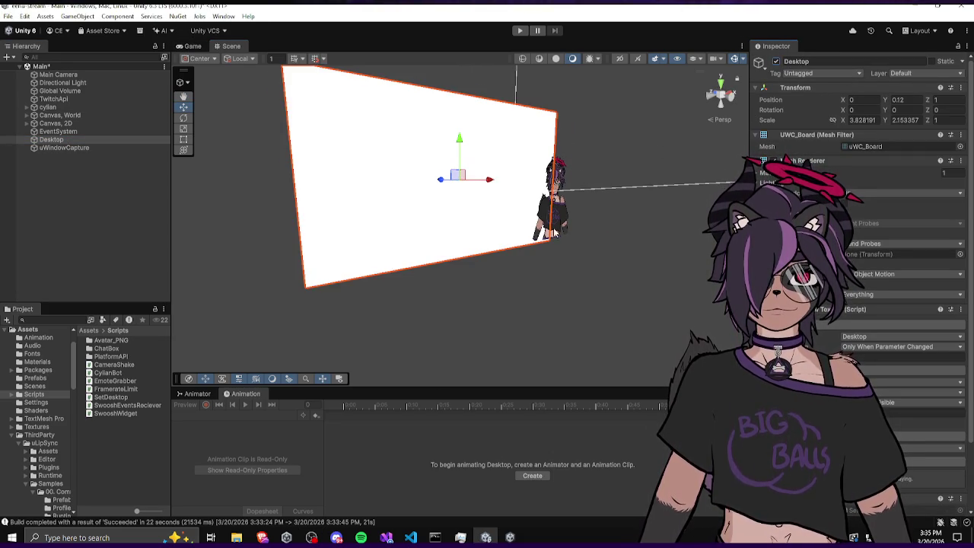
pyautogui.scroll(-3, 808, 346)
pyautogui.click(115, 212)
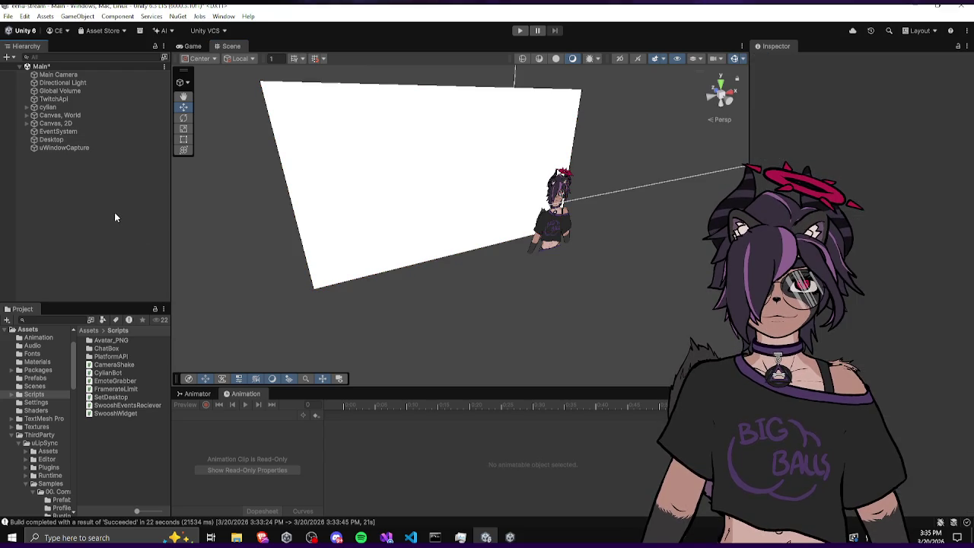
pyautogui.scroll(-3, 337, 155)
pyautogui.scroll(-2, 472, 173)
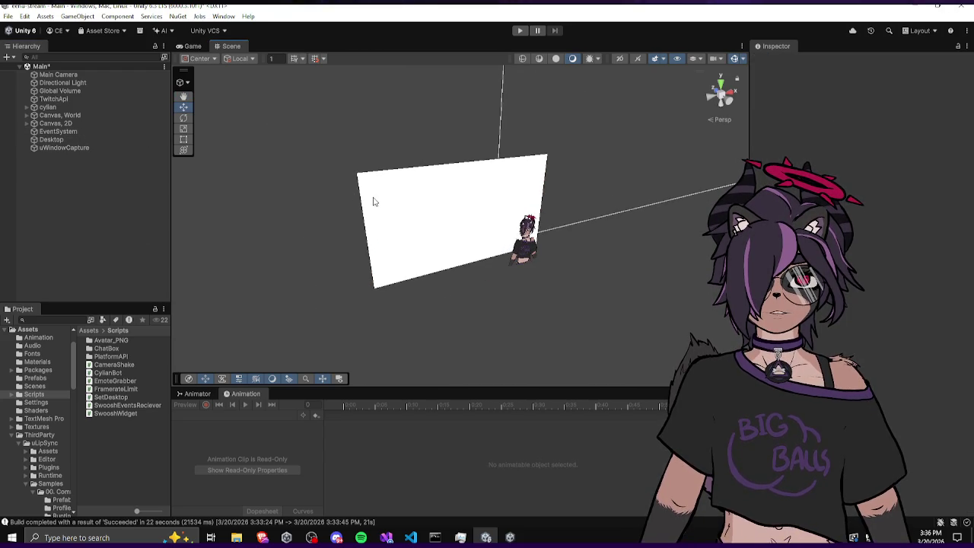
pyautogui.moveTo(309, 221)
pyautogui.mouseDown()
pyautogui.moveTo(352, 235)
pyautogui.moveTo(325, 251)
pyautogui.mouseUp()
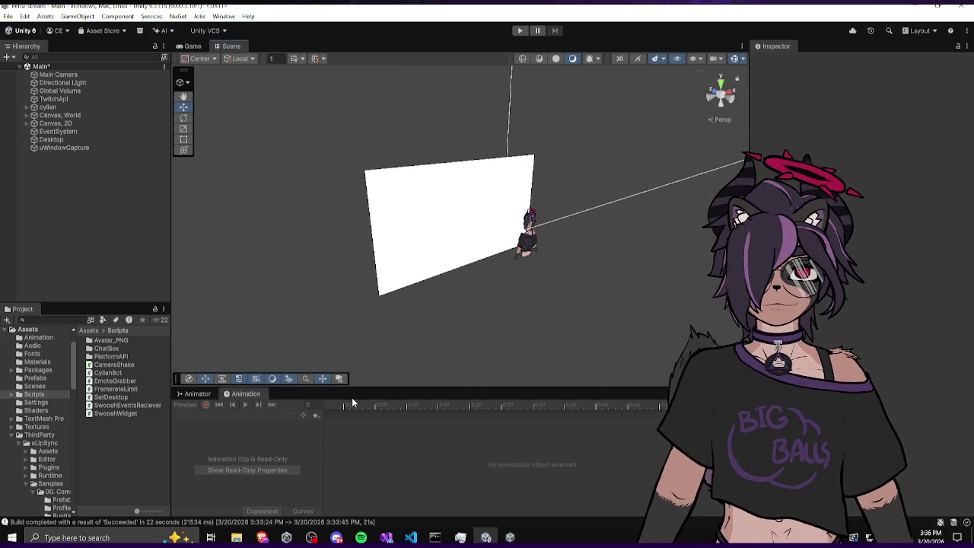
pyautogui.moveTo(362, 388); pyautogui.dragTo(362, 384)
pyautogui.moveTo(346, 301); pyautogui.dragTo(323, 305)
pyautogui.click(417, 227)
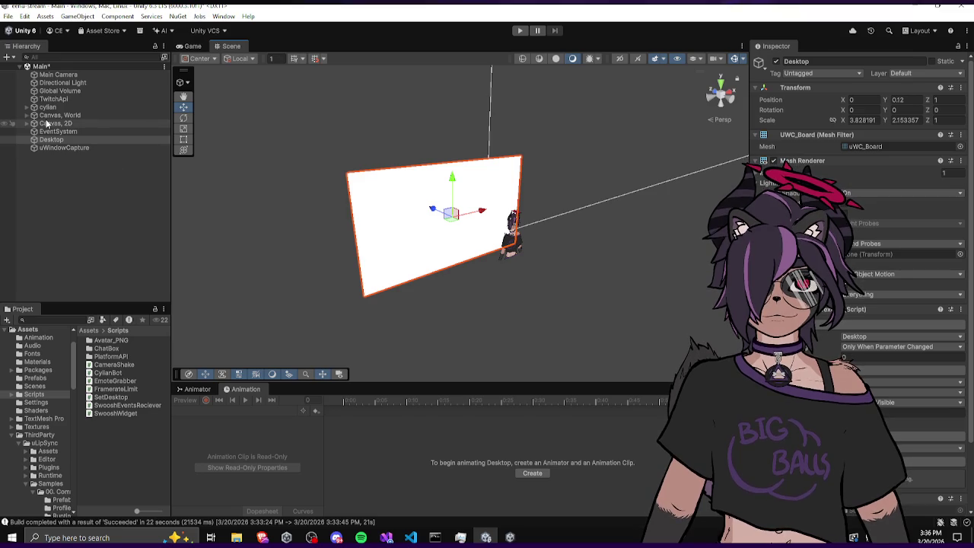
# - Expand and frame Canvas, 2D so the New Follow alert text is centred in the Scene view
pyautogui.click(27, 123)
pyautogui.scroll(-10, 333, 229)
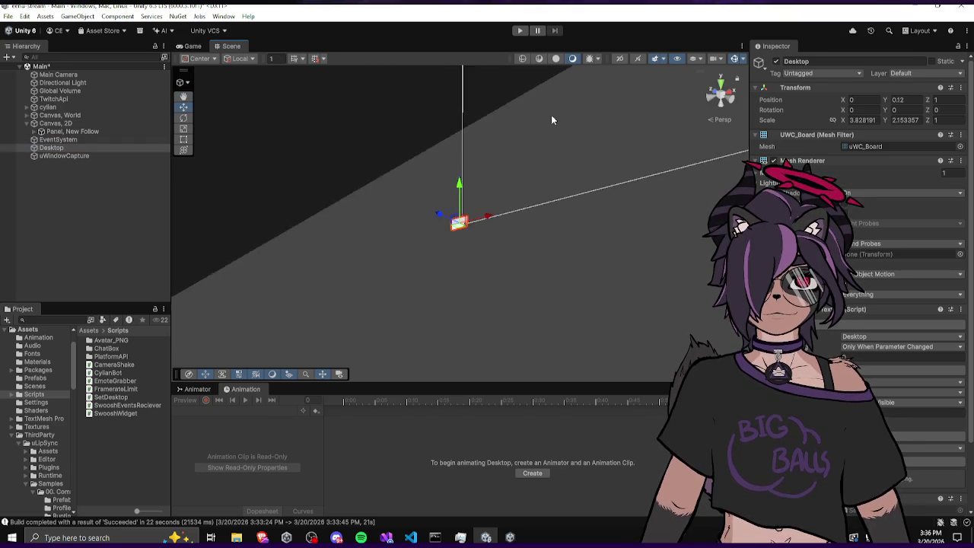
pyautogui.click(79, 124)
pyautogui.doubleClick(79, 124)
pyautogui.click(340, 174)
pyautogui.scroll(5, 339, 174)
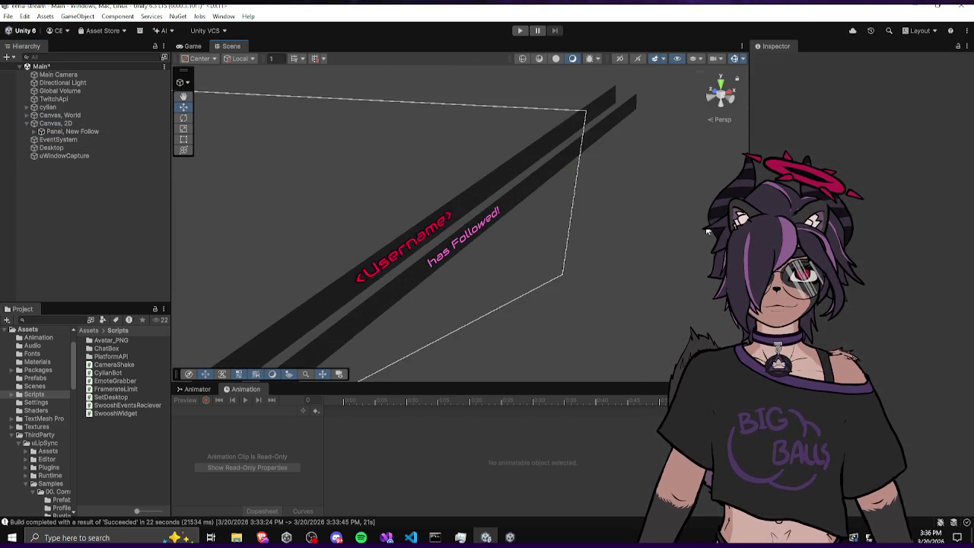
pyautogui.moveTo(468, 242); pyautogui.dragTo(545, 215)
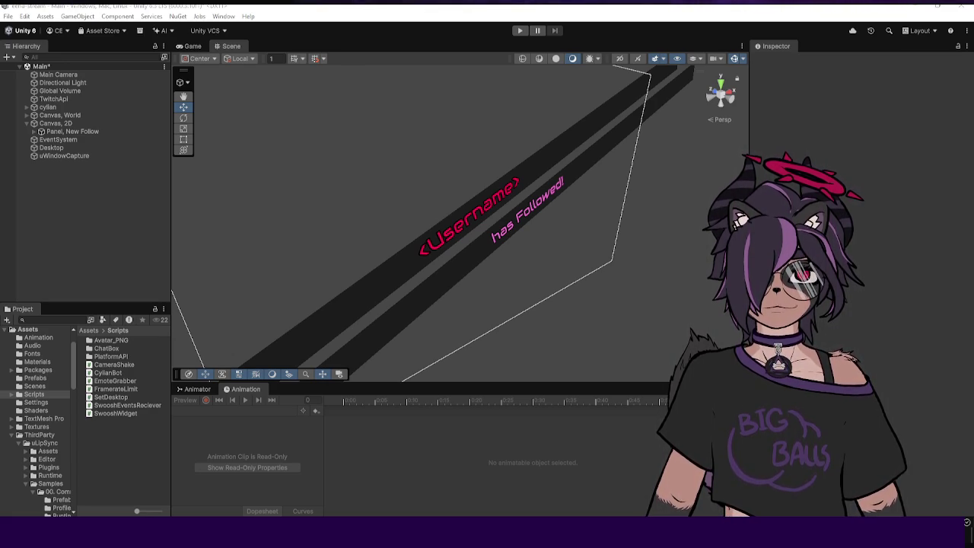
# - Set the Player's Fullscreen Mode to Windowed under Resolution and Presentation
pyautogui.click(25, 16)
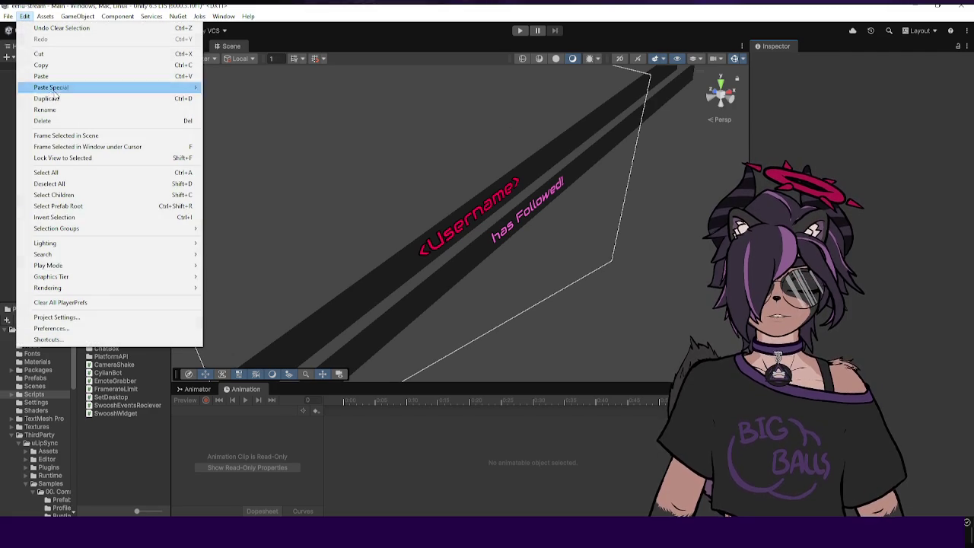
pyautogui.click(75, 318)
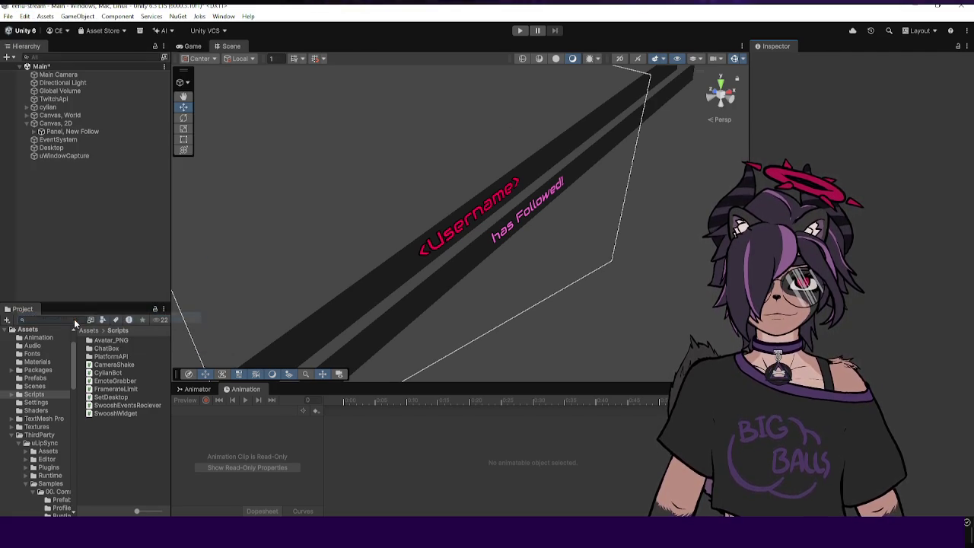
pyautogui.scroll(-3, 443, 215)
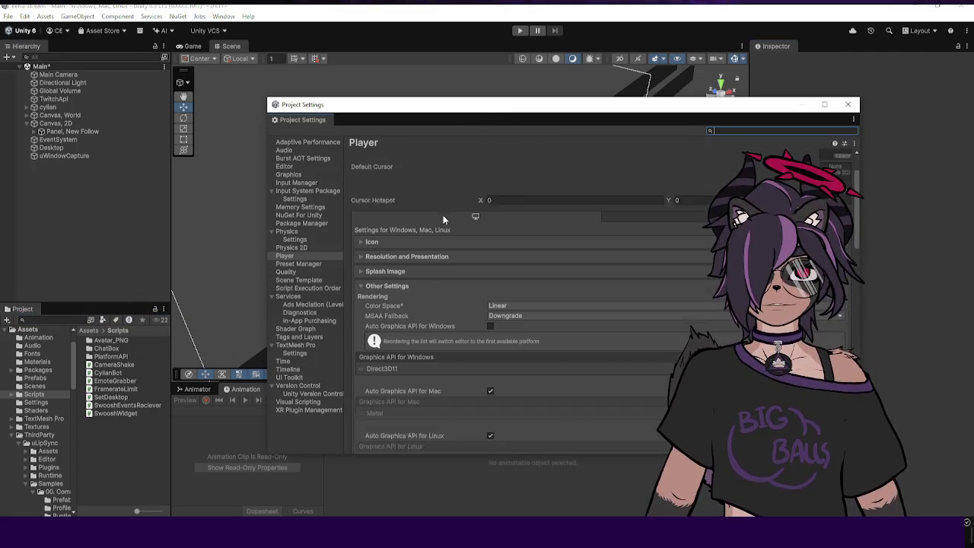
pyautogui.click(392, 226)
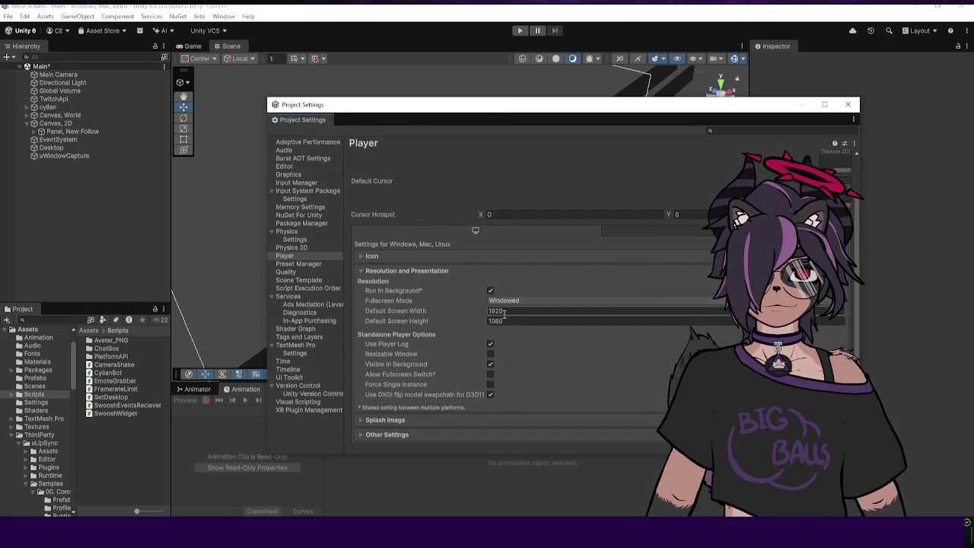
pyautogui.click(514, 301)
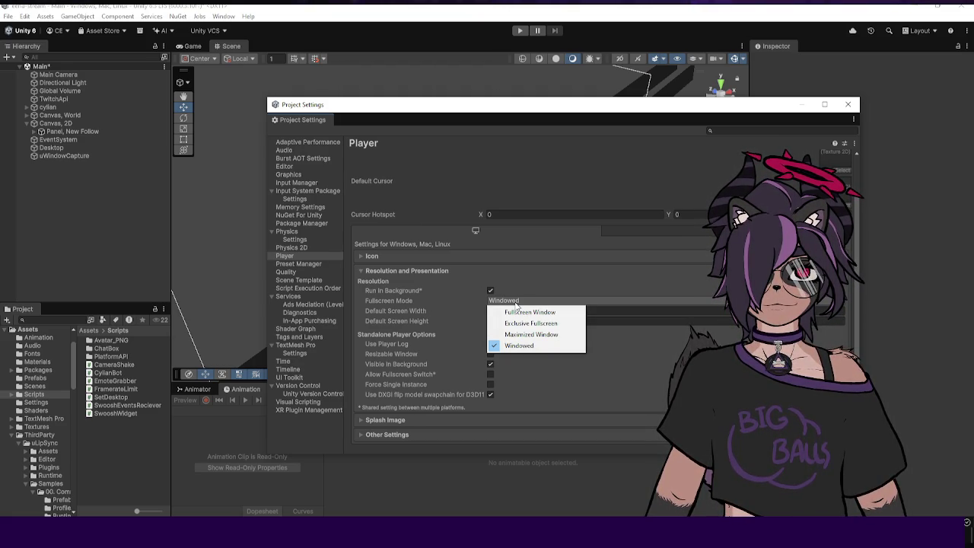
pyautogui.click(467, 305)
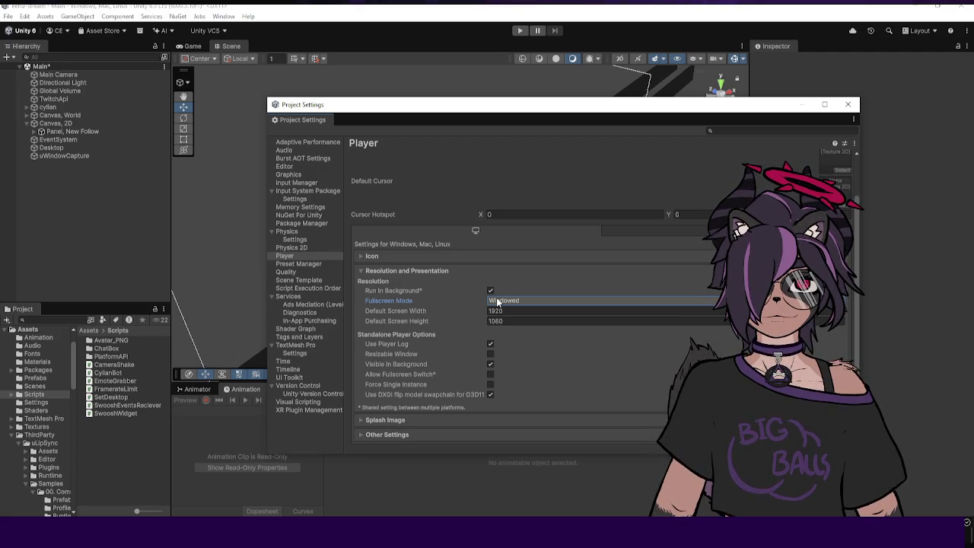
pyautogui.click(497, 302)
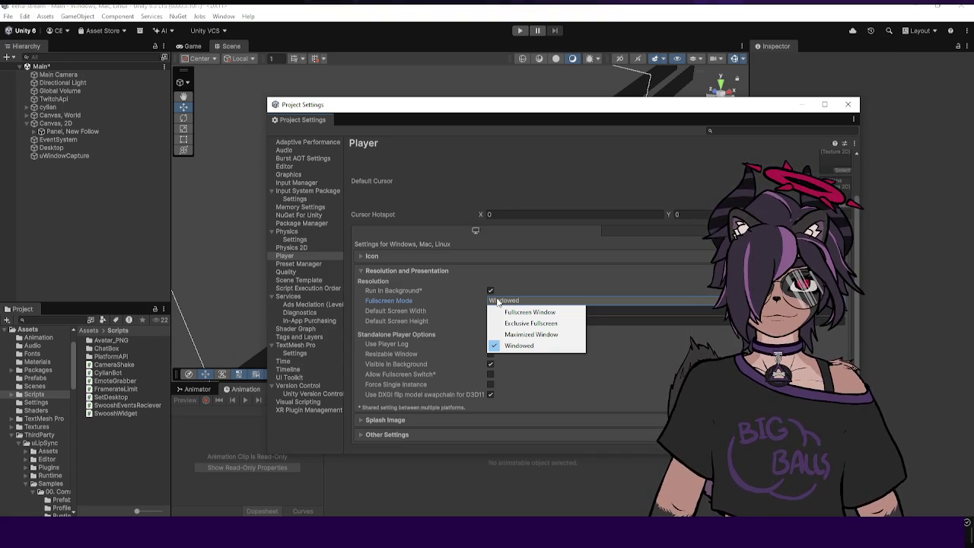
pyautogui.click(503, 313)
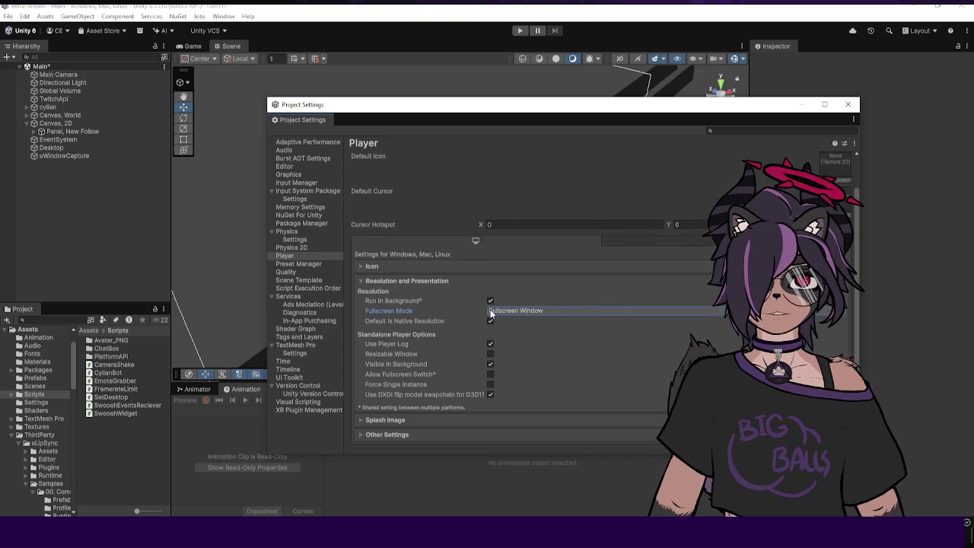
pyautogui.click(491, 321)
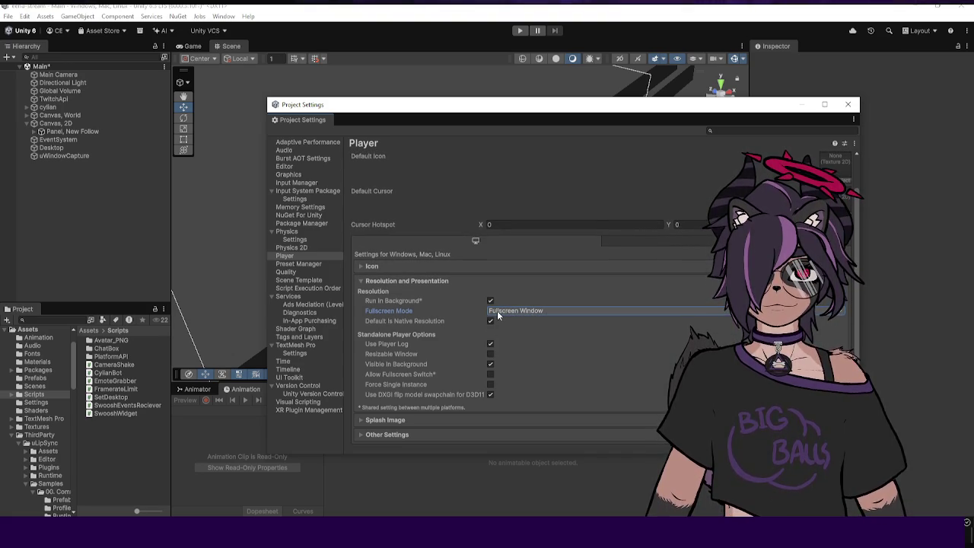
pyautogui.click(496, 310)
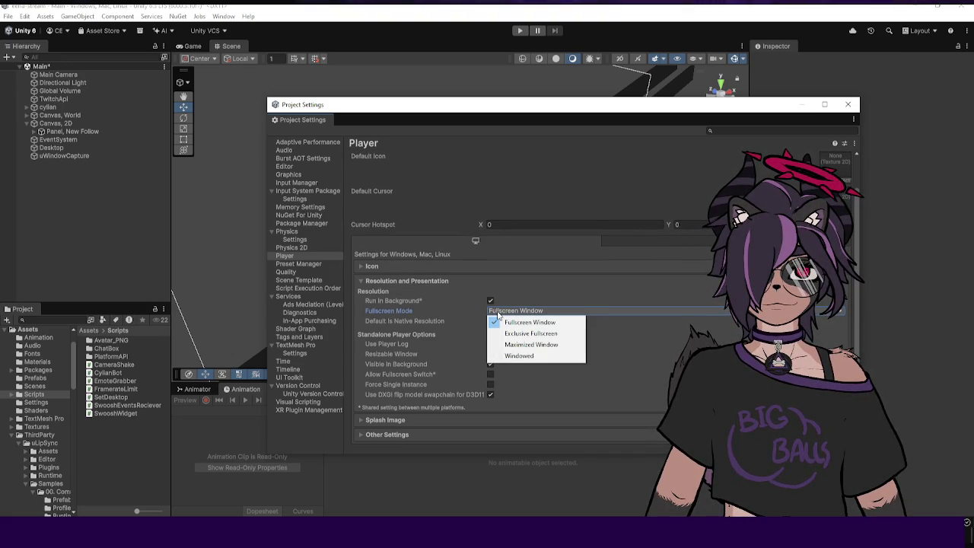
pyautogui.click(519, 357)
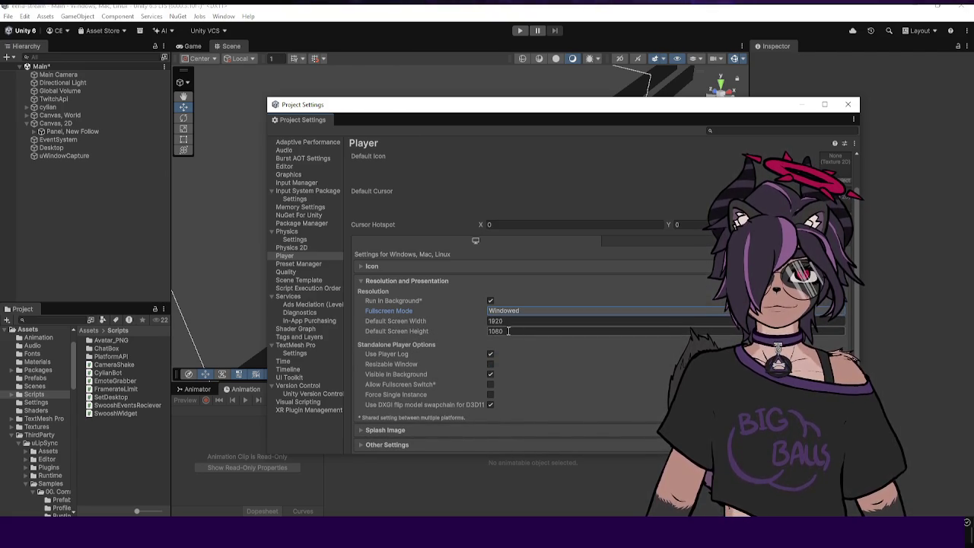
# - Change Default Screen Height to 1112, save the Main scene, and close Project Settings
pyautogui.click(506, 331)
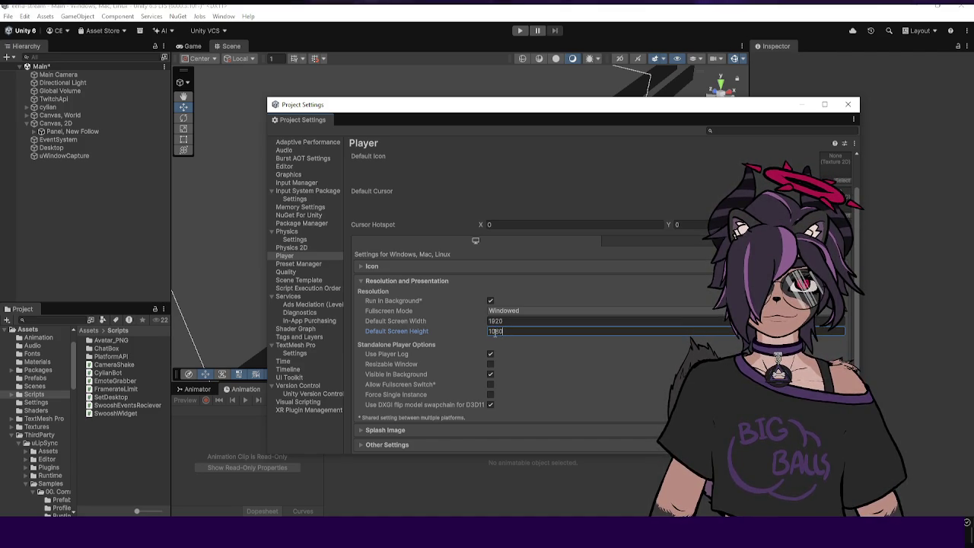
pyautogui.write('1112')
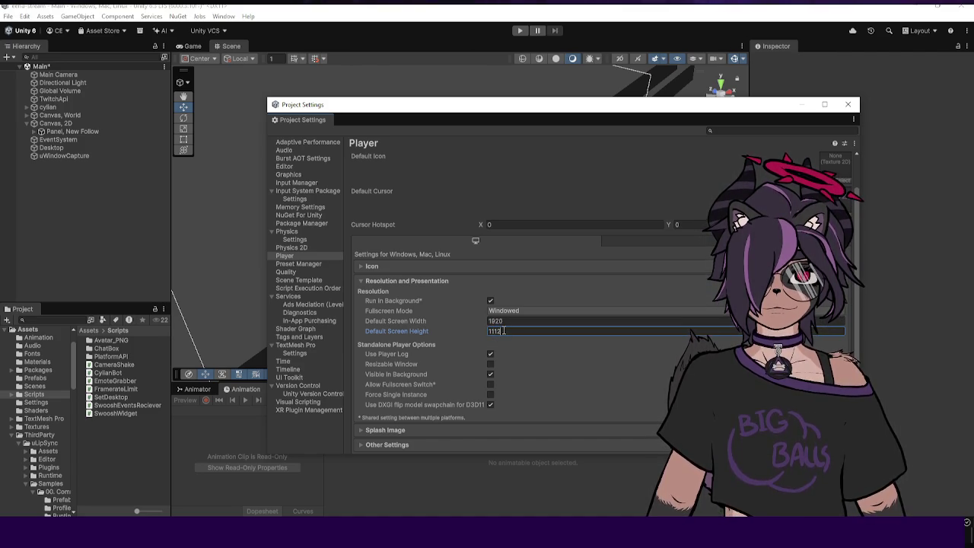
pyautogui.hotkey('ctrl', 's')
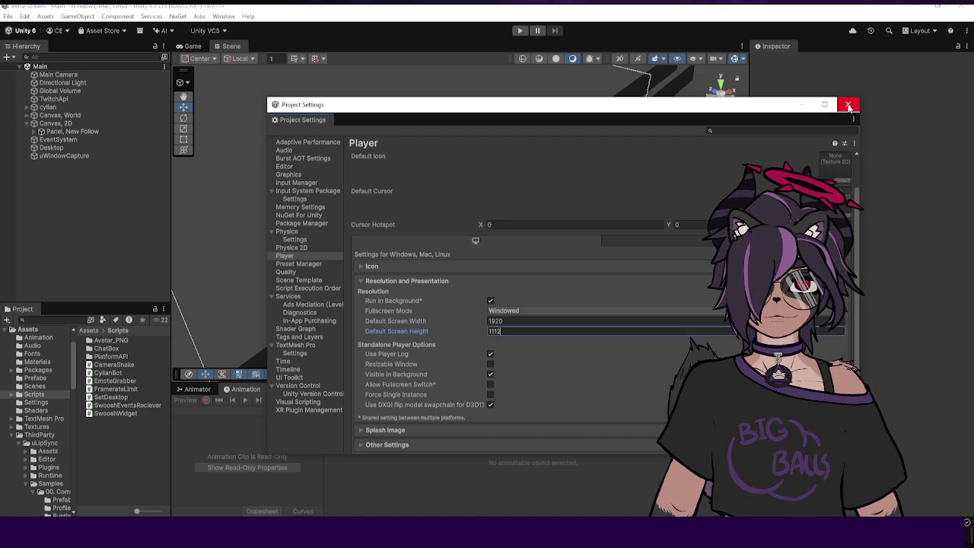
pyautogui.click(848, 105)
# - Run File > Build And Run and wait for the overlay build to succeed
pyautogui.click(7, 16)
pyautogui.click(46, 151)
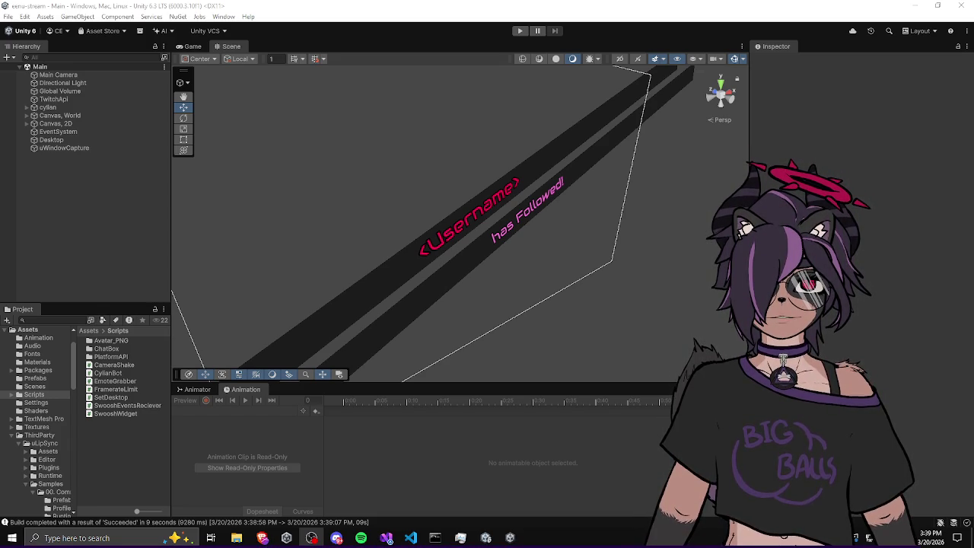
pyautogui.press('super')
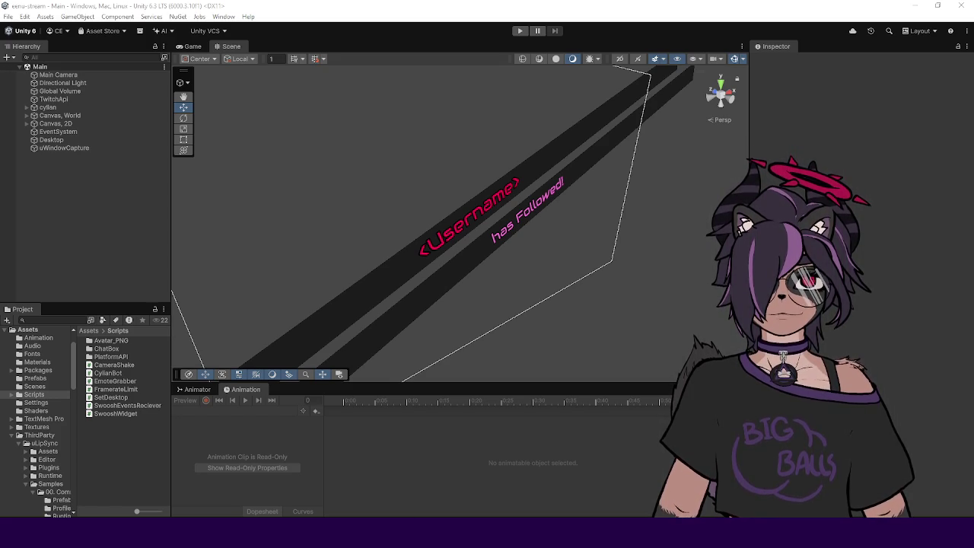
pyautogui.moveTo(509, 533)
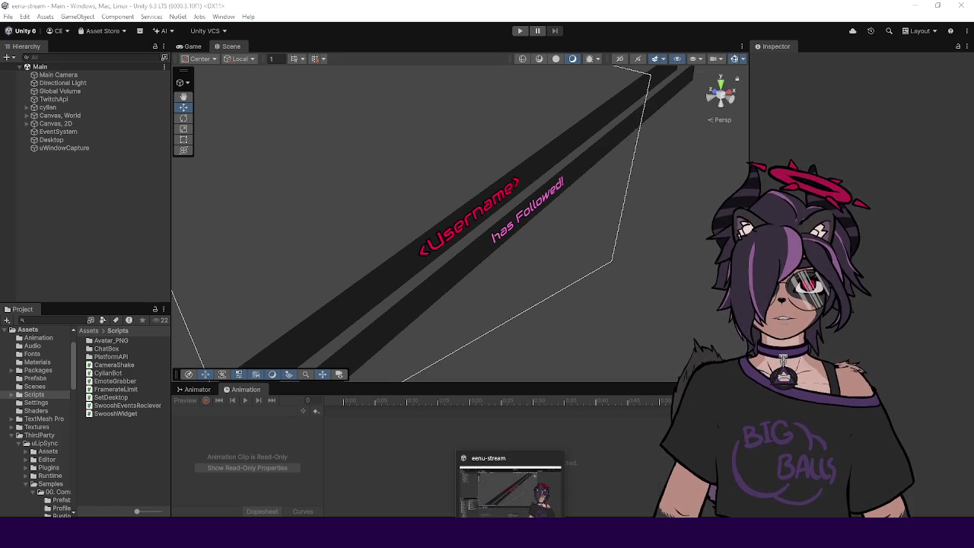
# - Select the cylian avatar and frame it in the Scene view
pyautogui.click(67, 107)
pyautogui.press('f')
pyautogui.scroll(-5, 428, 280)
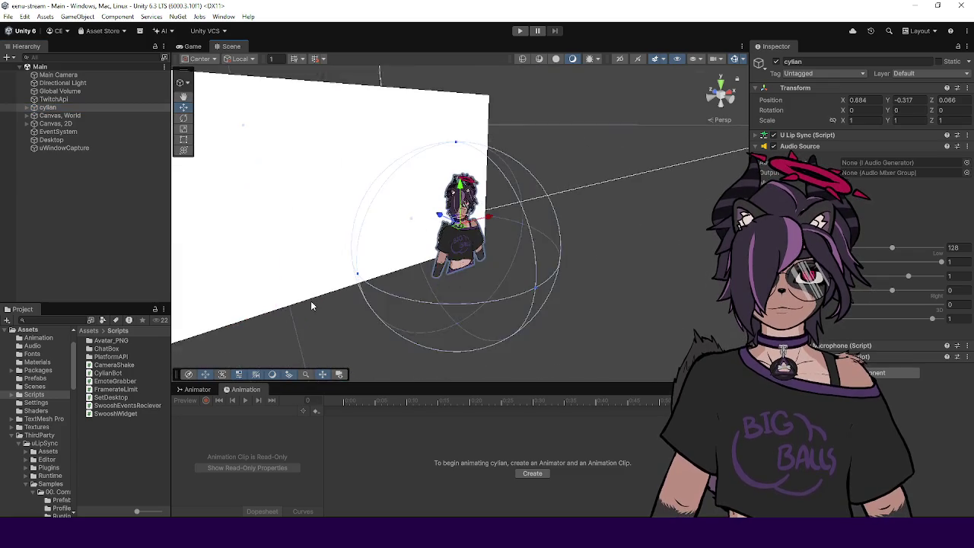
# - Compare the follow overlay in the Game and Scene views, then save the Main scene
pyautogui.scroll(3, 297, 302)
pyautogui.click(189, 46)
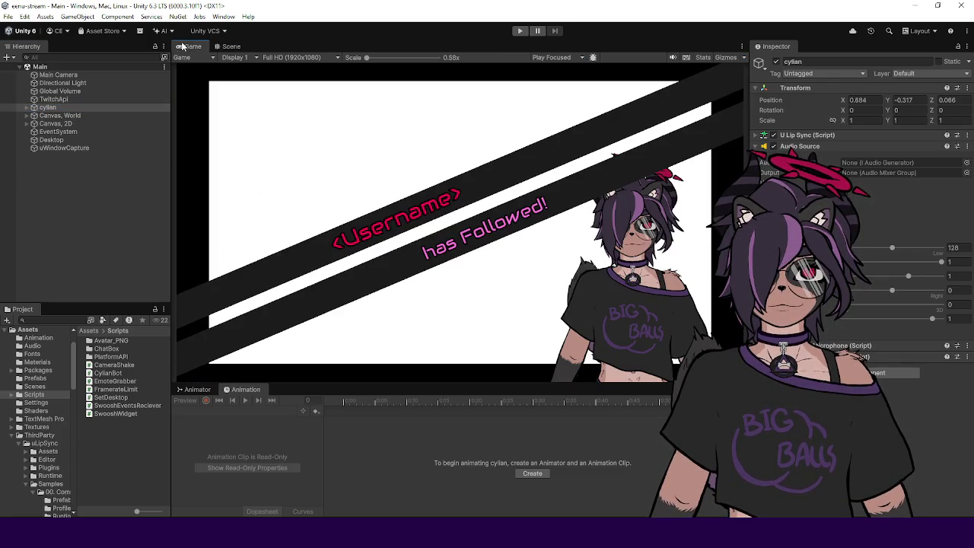
pyautogui.click(231, 47)
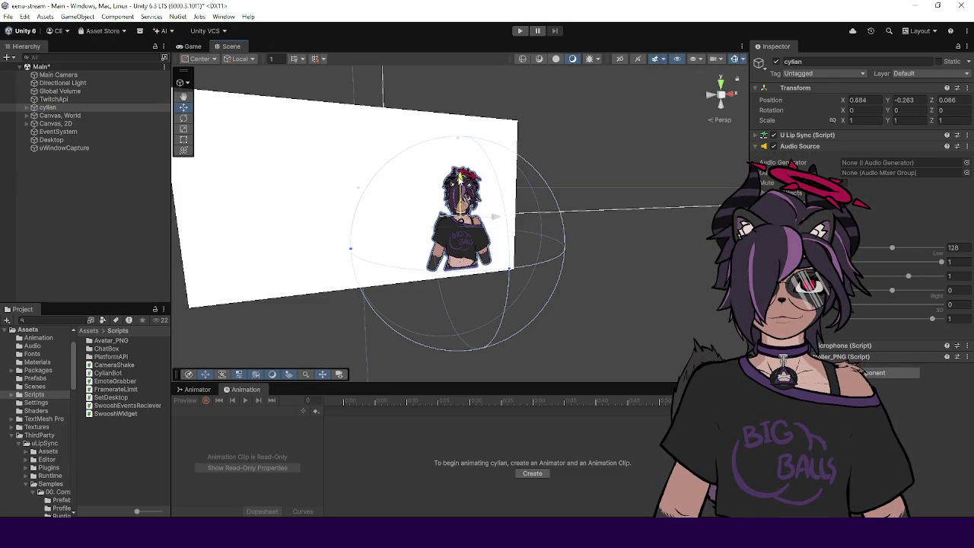
pyautogui.click(182, 46)
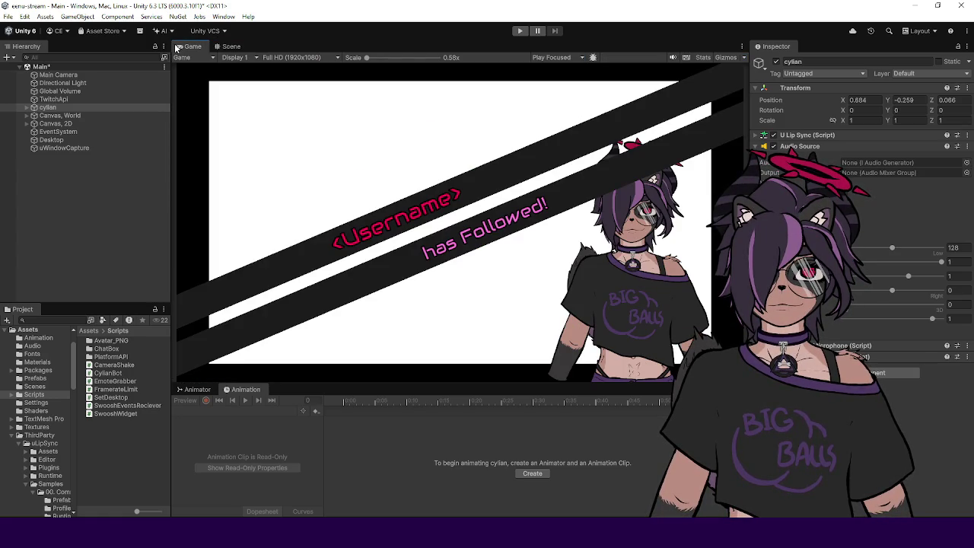
pyautogui.click(228, 47)
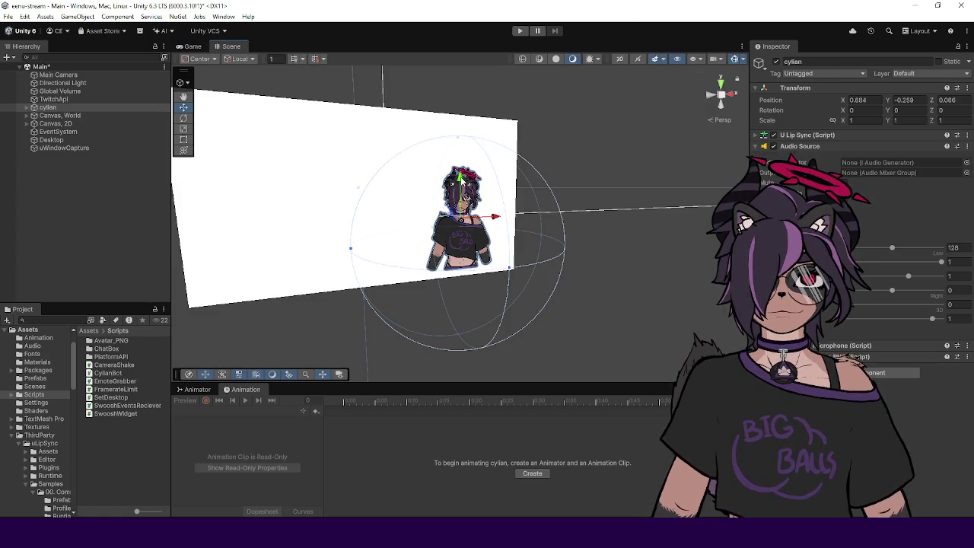
pyautogui.hotkey('ctrl', 's')
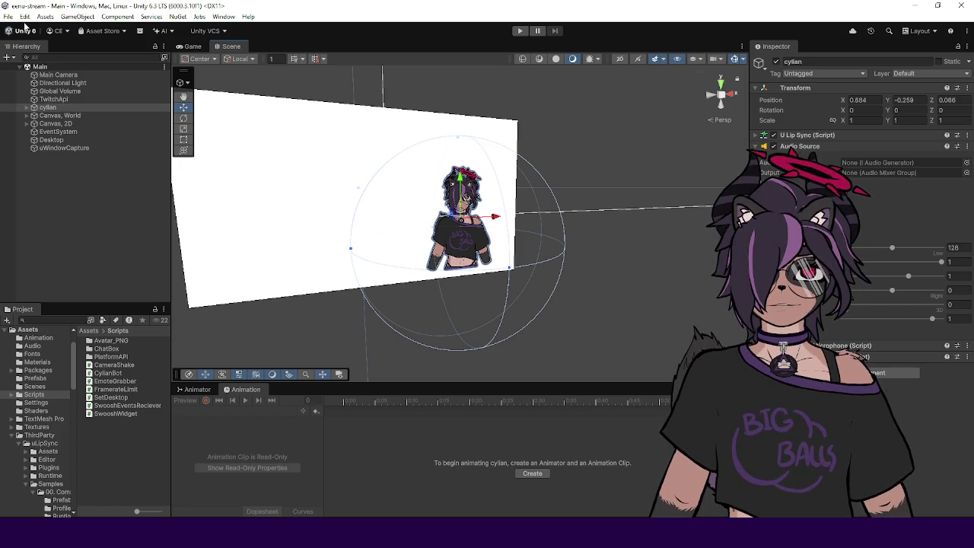
pyautogui.click(67, 178)
pyautogui.hotkey('ctrl', 'z')
pyautogui.click(311, 149)
pyautogui.hotkey('ctrl', 'z')
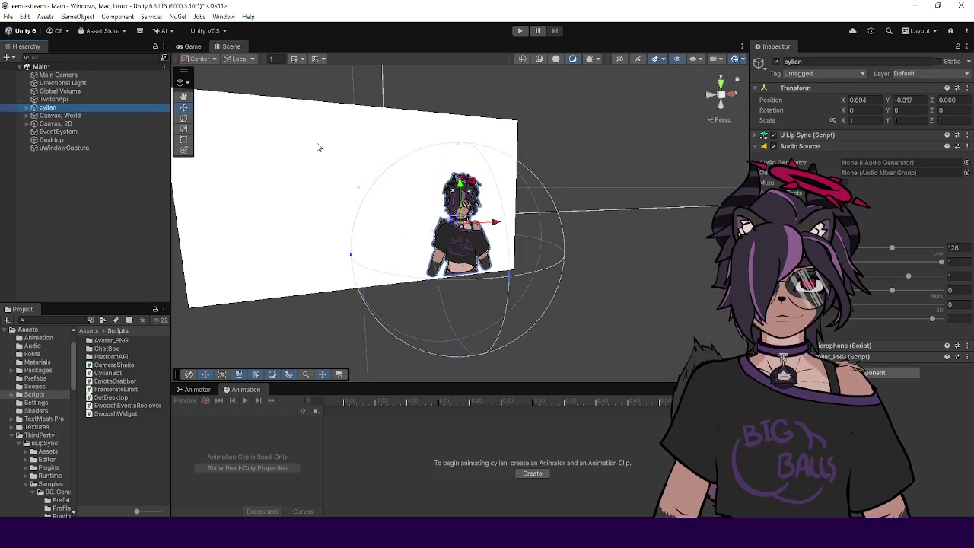
pyautogui.click(318, 147)
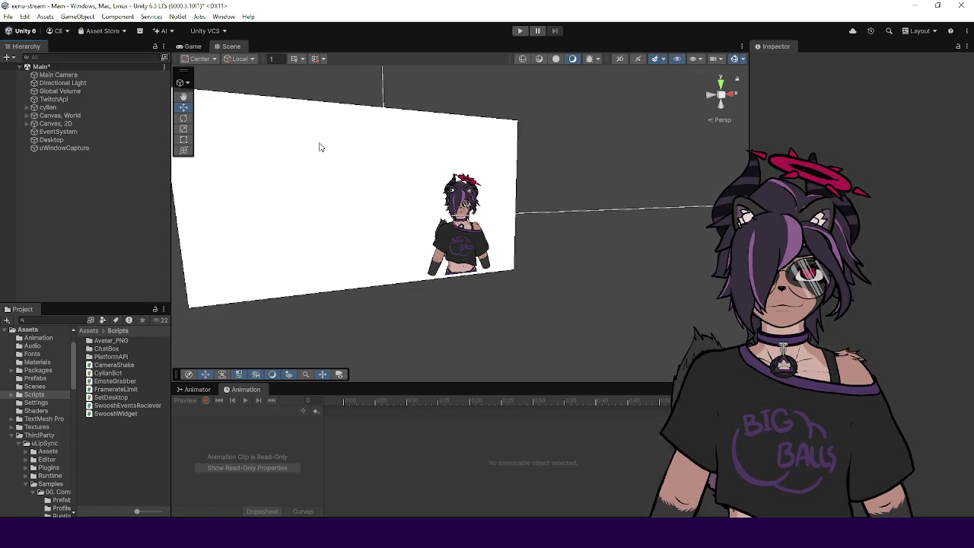
pyautogui.hotkey('ctrl', 'z')
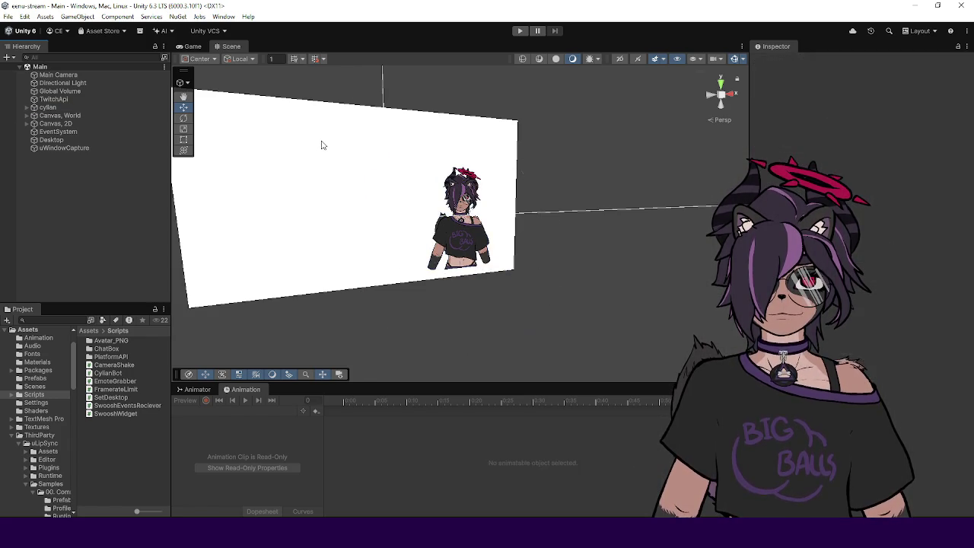
pyautogui.click(321, 145)
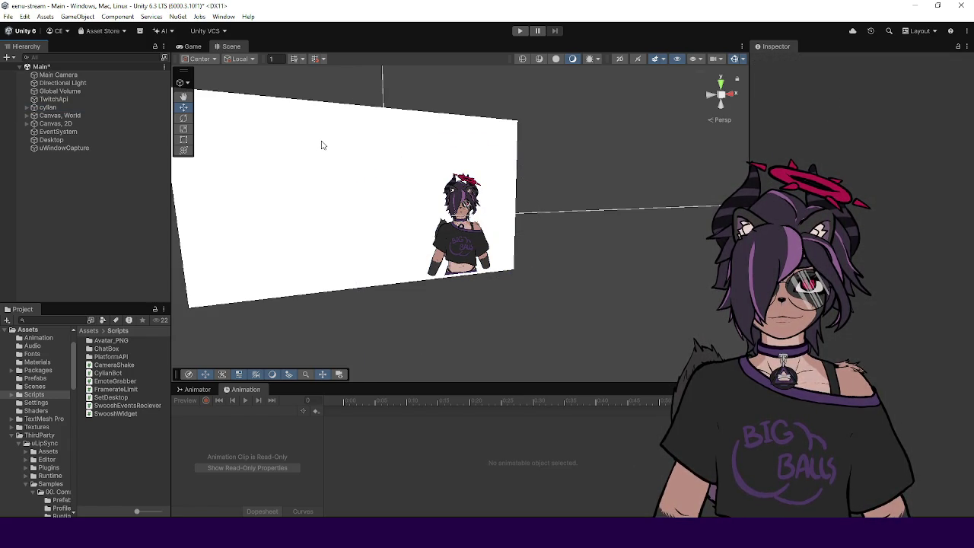
pyautogui.click(80, 108)
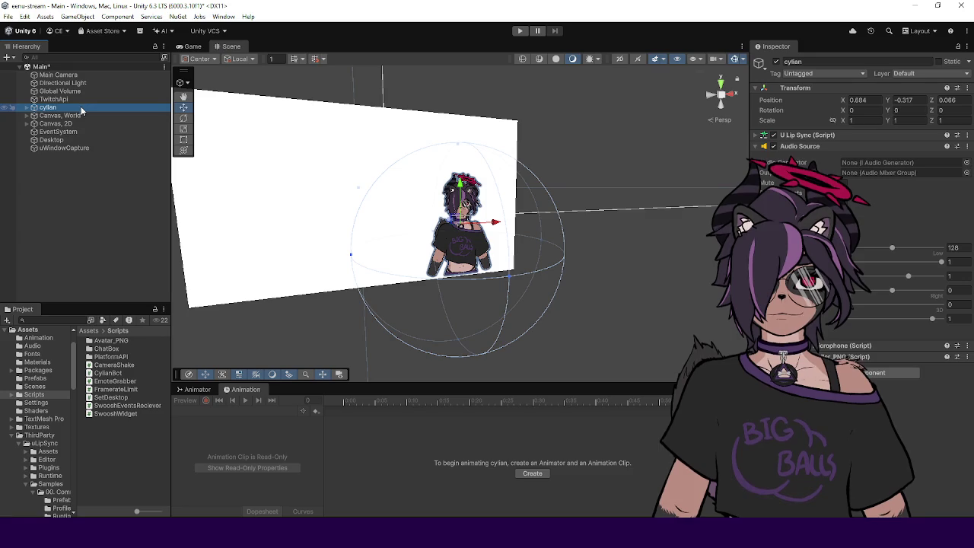
pyautogui.click(107, 219)
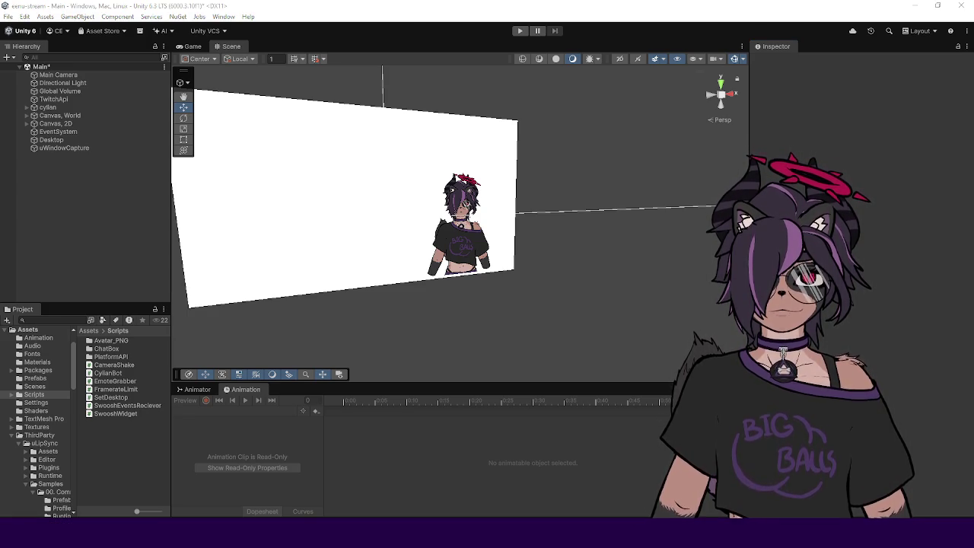
# - Select and frame cylian, then drag it up slightly to Y -0.278
pyautogui.click(502, 255)
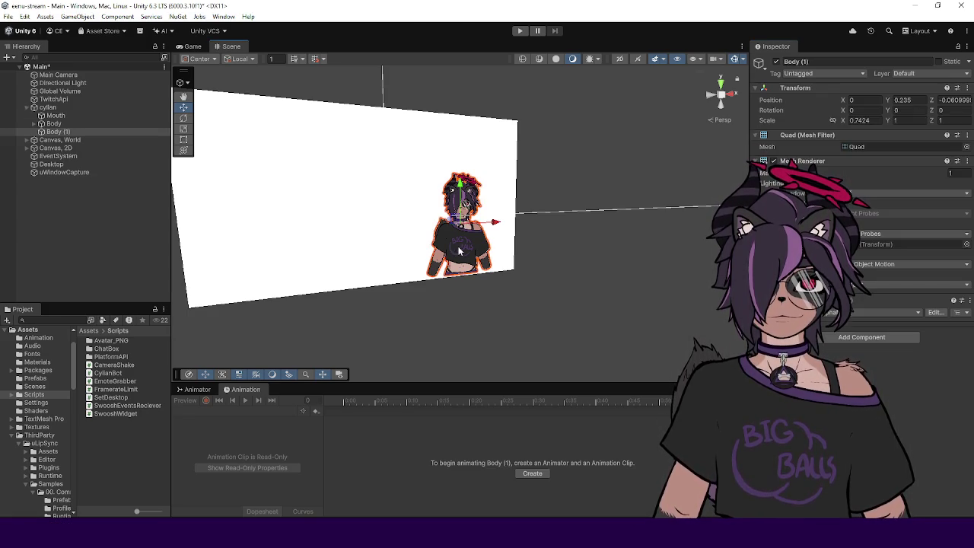
pyautogui.click(67, 106)
pyautogui.press('f')
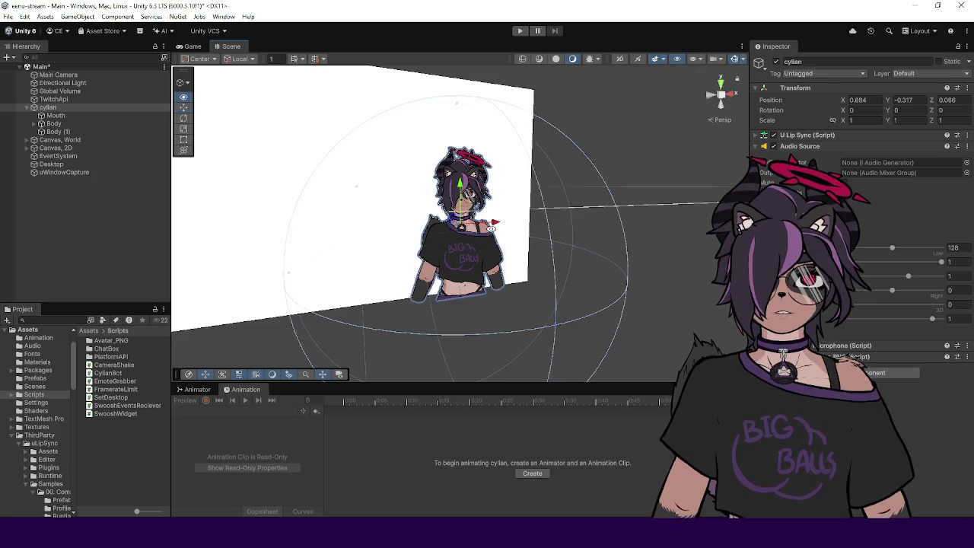
pyautogui.click(945, 101)
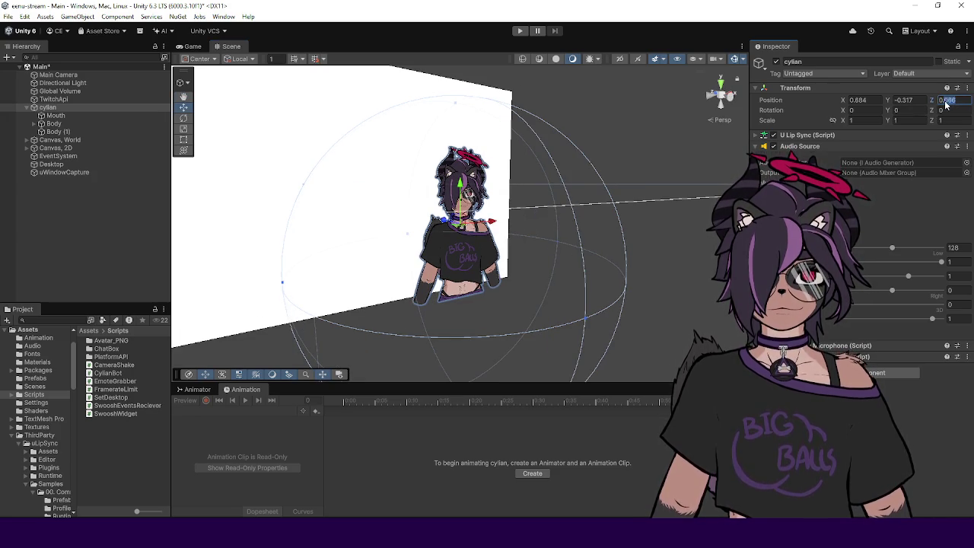
pyautogui.press('Return')
pyautogui.click(868, 100)
pyautogui.click(903, 100)
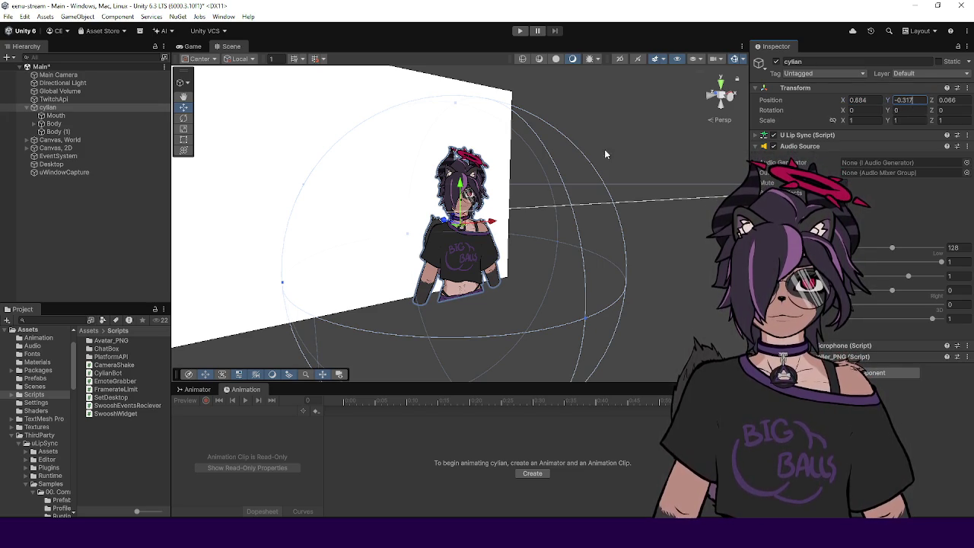
pyautogui.click(460, 184)
pyautogui.moveTo(459, 181); pyautogui.dragTo(458, 177)
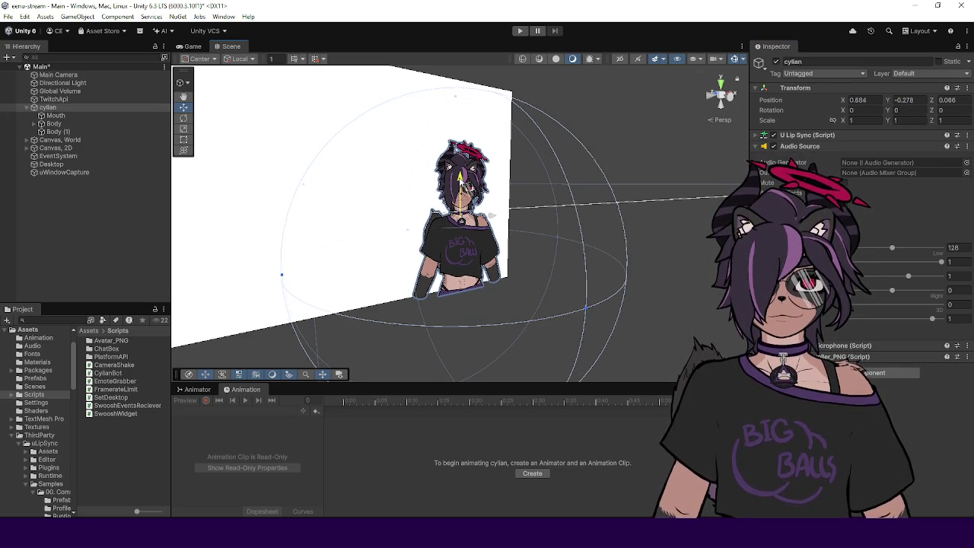
# - Save the Main scene and start a new Build And Run of the overlay
pyautogui.hotkey('ctrl', 's')
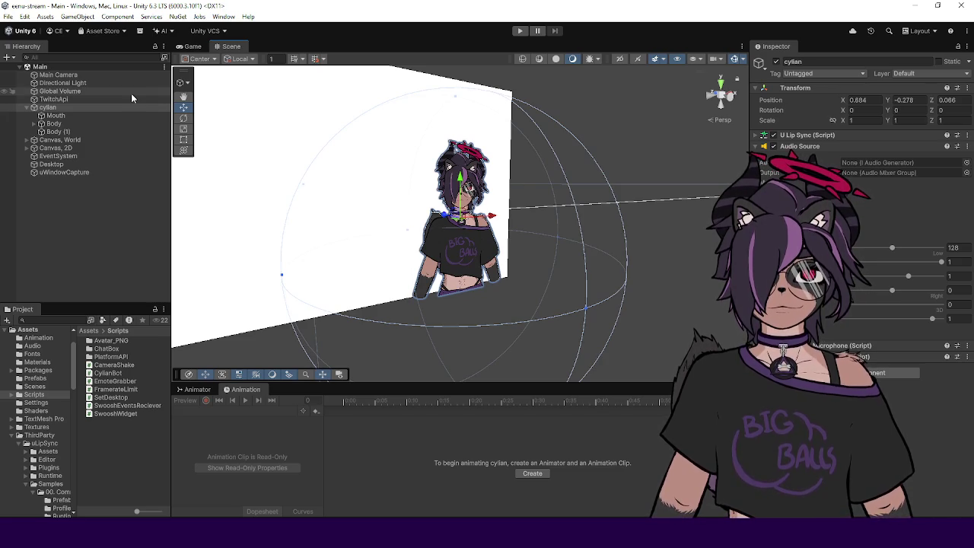
pyautogui.click(98, 232)
pyautogui.click(6, 17)
pyautogui.click(38, 150)
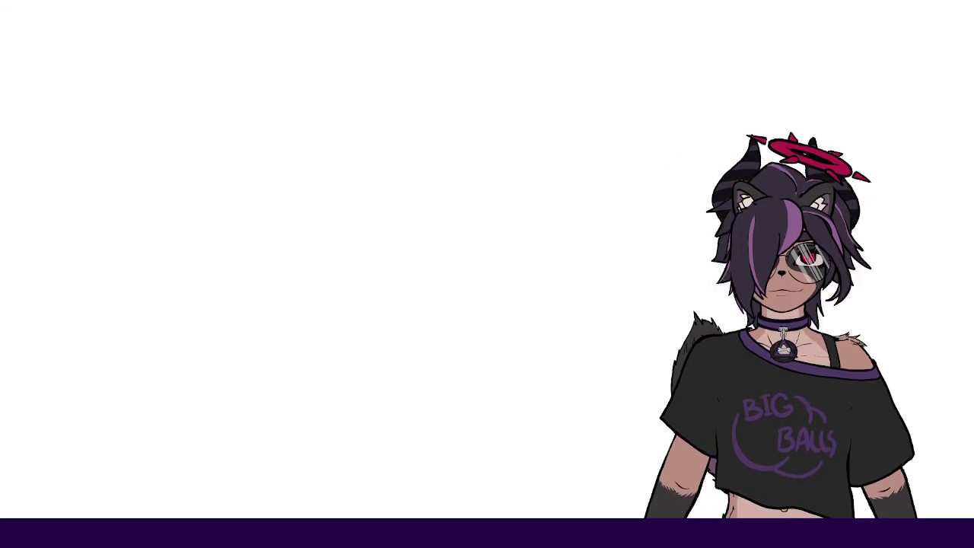
# - Drag the freshly built overlay window down the screen
pyautogui.moveTo(612, 26); pyautogui.dragTo(613, 445)
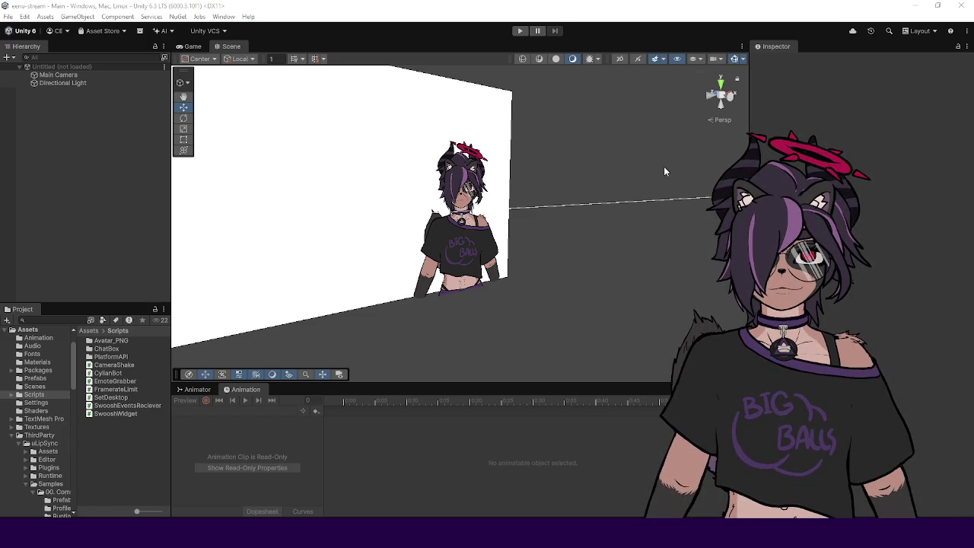
# - Frame the 'Canvas, 2D' object in the Scene view and zoom in on its follow banner
pyautogui.click(151, 116)
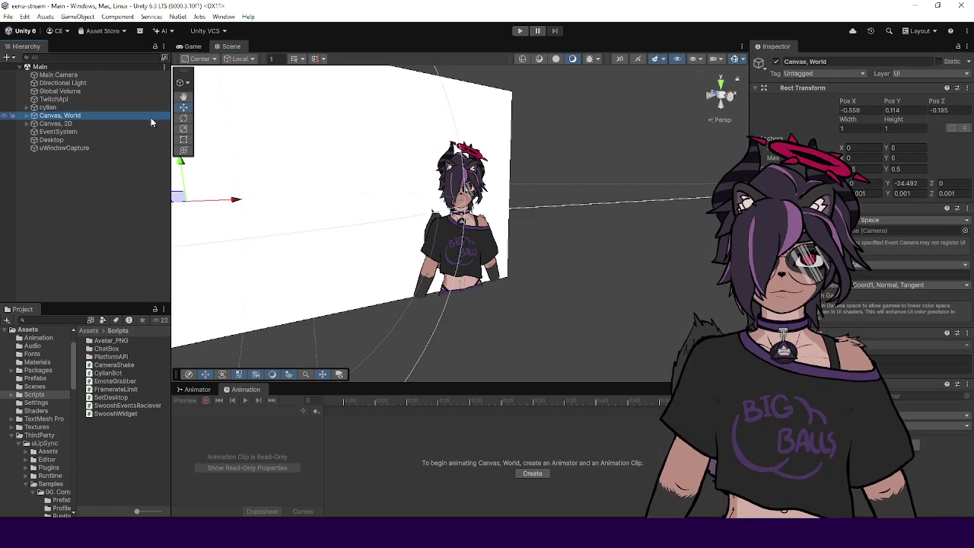
pyautogui.doubleClick(86, 123)
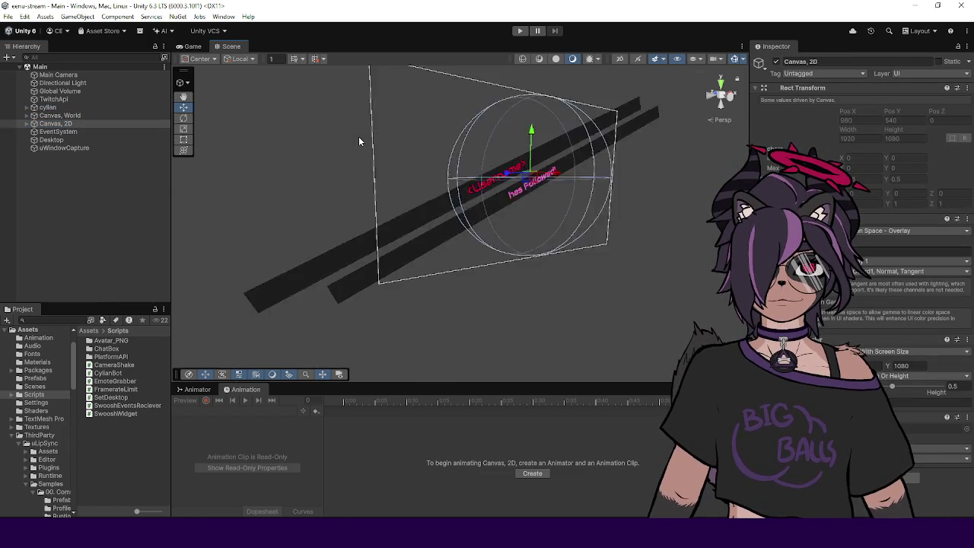
pyautogui.click(402, 156)
pyautogui.scroll(5, 399, 246)
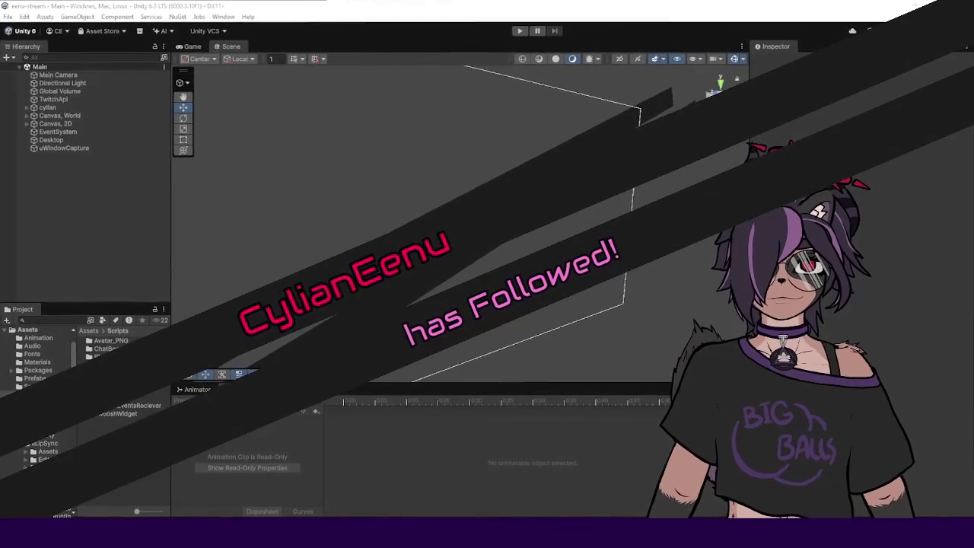
pyautogui.scroll(-5, 669, 226)
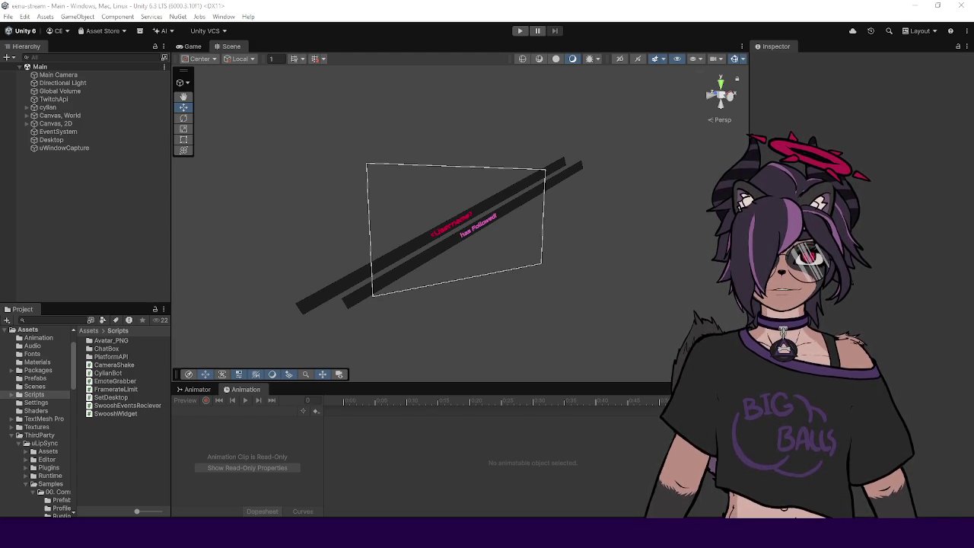
# - Widen the Hierarchy and Project panels, select CylianBot, and position Visual Studio for editing
pyautogui.moveTo(171, 226); pyautogui.dragTo(168, 226)
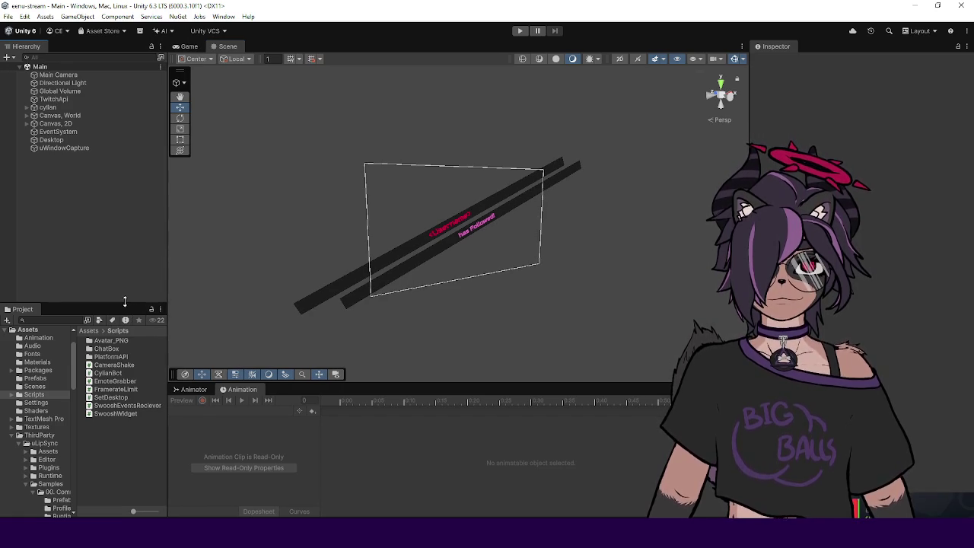
pyautogui.moveTo(127, 303); pyautogui.dragTo(125, 307)
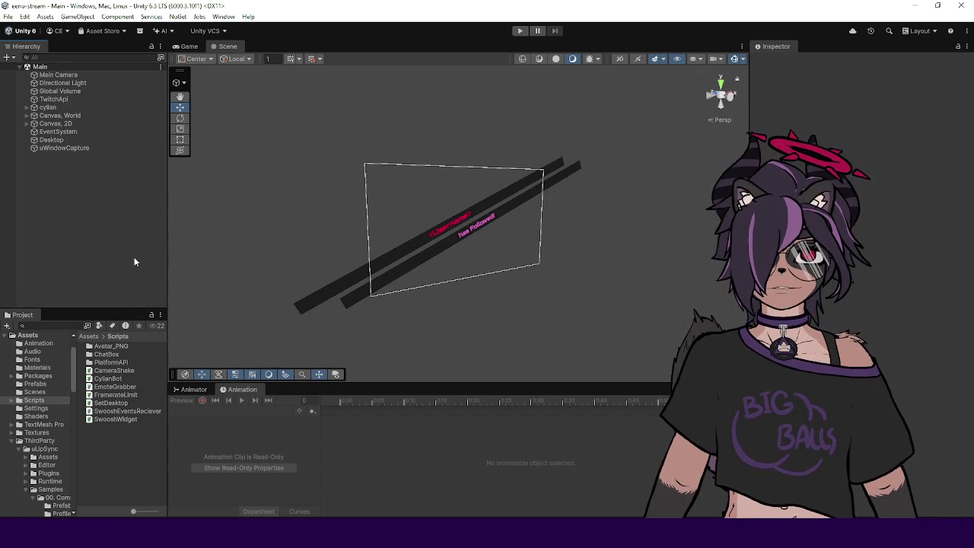
pyautogui.moveTo(168, 256); pyautogui.dragTo(186, 274)
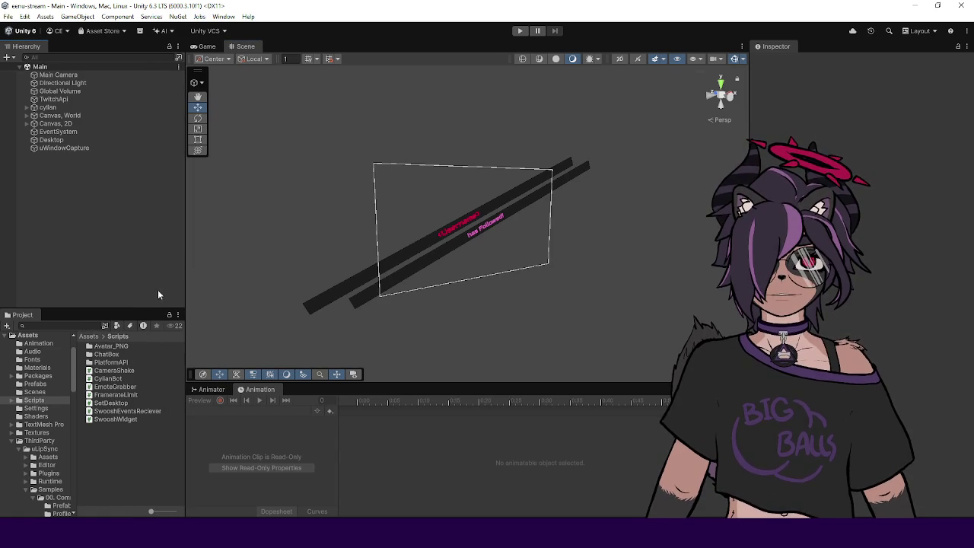
pyautogui.click(114, 377)
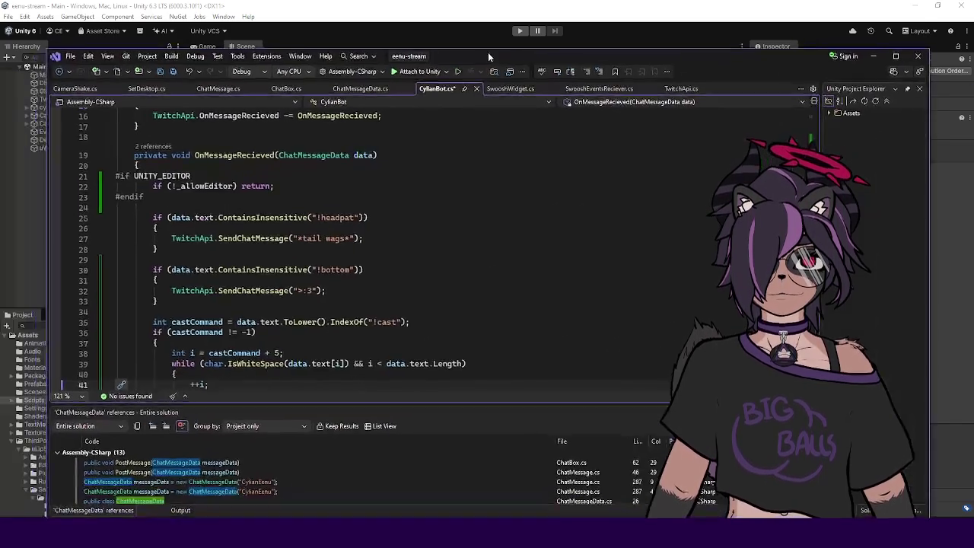
pyautogui.moveTo(488, 52); pyautogui.dragTo(481, 15)
# - Collapse the whitespace-skipping while loop after the !cast check onto a single line
pyautogui.scroll(-5, 355, 209)
pyautogui.scroll(2, 354, 210)
pyautogui.click(354, 203)
pyautogui.scroll(-1, 355, 209)
pyautogui.click(297, 212)
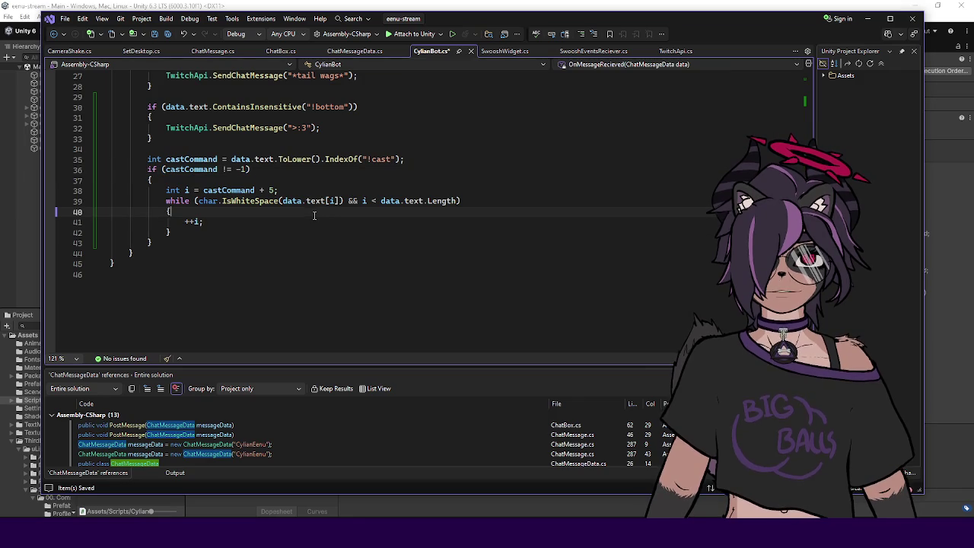
pyautogui.press('Down')
pyautogui.press('Down')
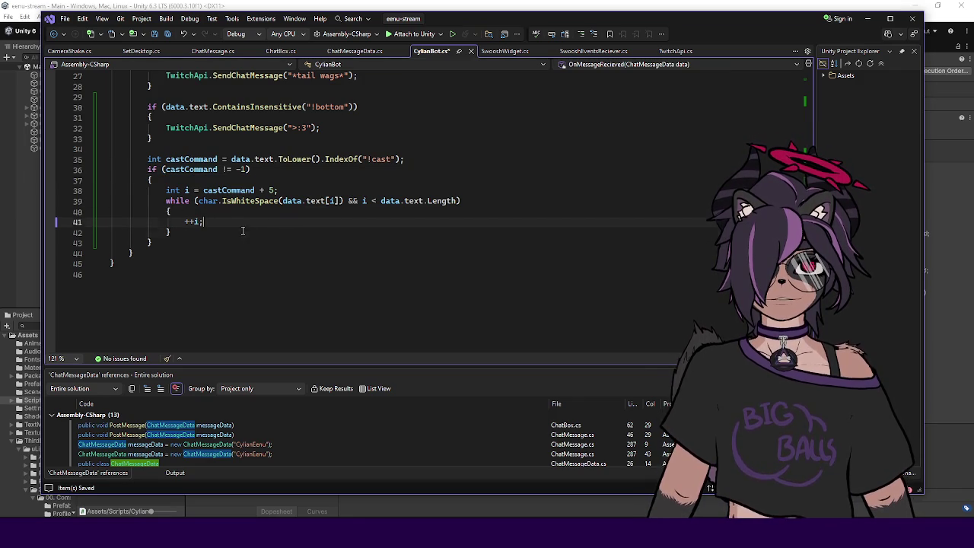
pyautogui.click(294, 159)
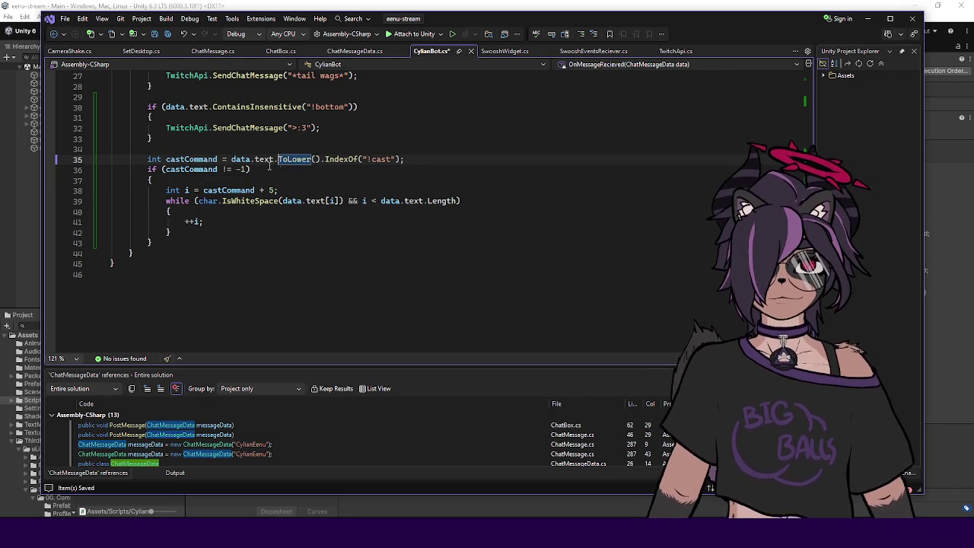
pyautogui.click(397, 159)
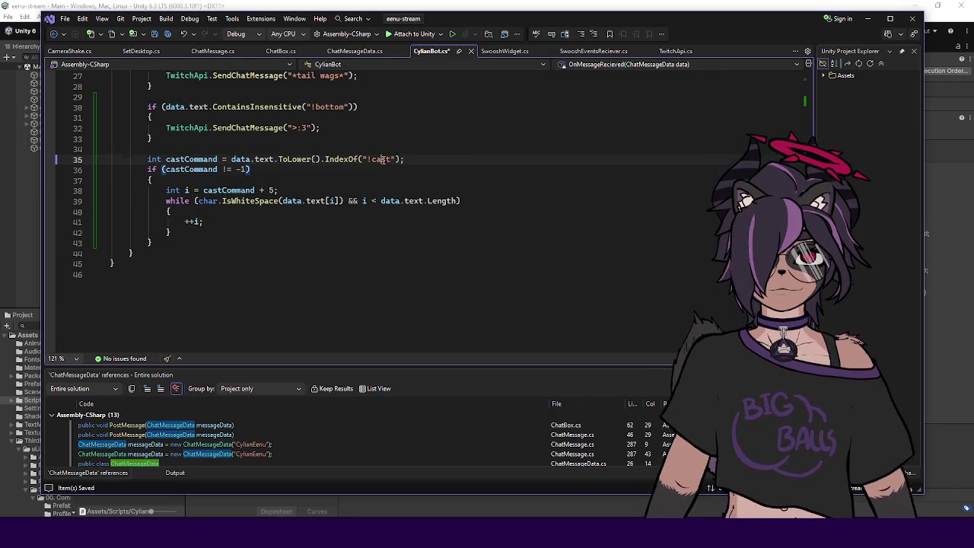
pyautogui.click(289, 190)
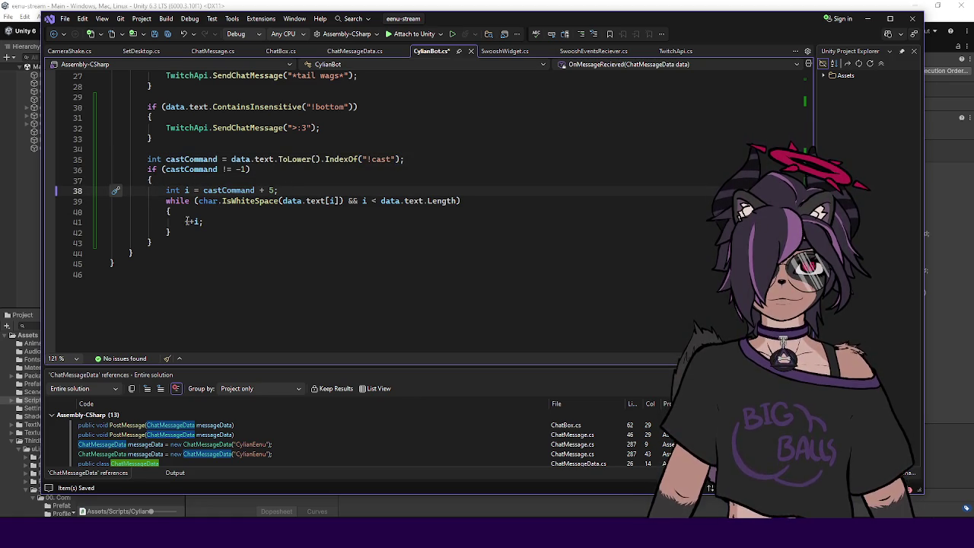
pyautogui.moveTo(184, 221); pyautogui.dragTo(352, 215)
pyautogui.keyDown('shift'); pyautogui.click(490, 202); pyautogui.keyUp('shift')
pyautogui.press('Delete')
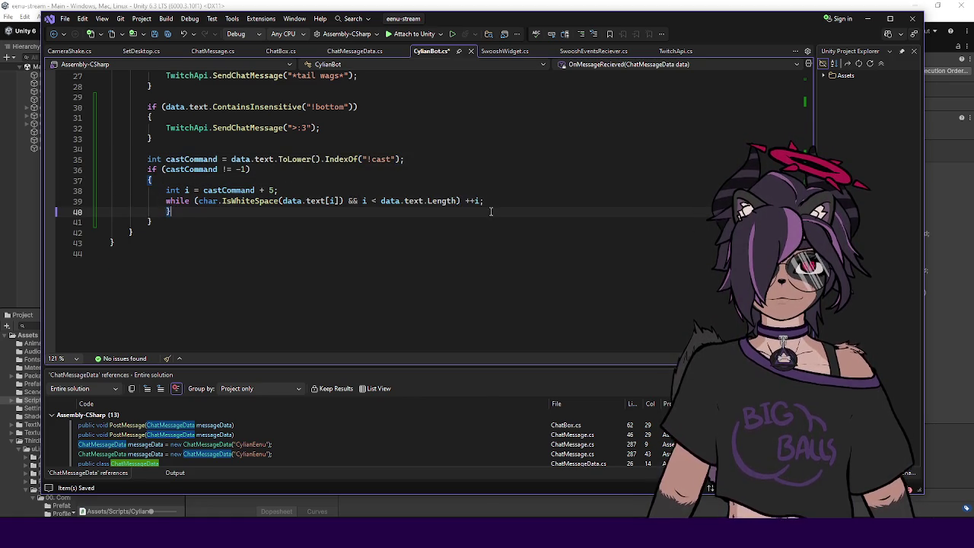
pyautogui.press('BackSpace')
# - Add 'int startIdx = i;' and begin a second while loop on the negated whitespace check
pyautogui.press('Return')
pyautogui.write('int startIdx = i;')
pyautogui.press('Return')
pyautogui.write('while (char')
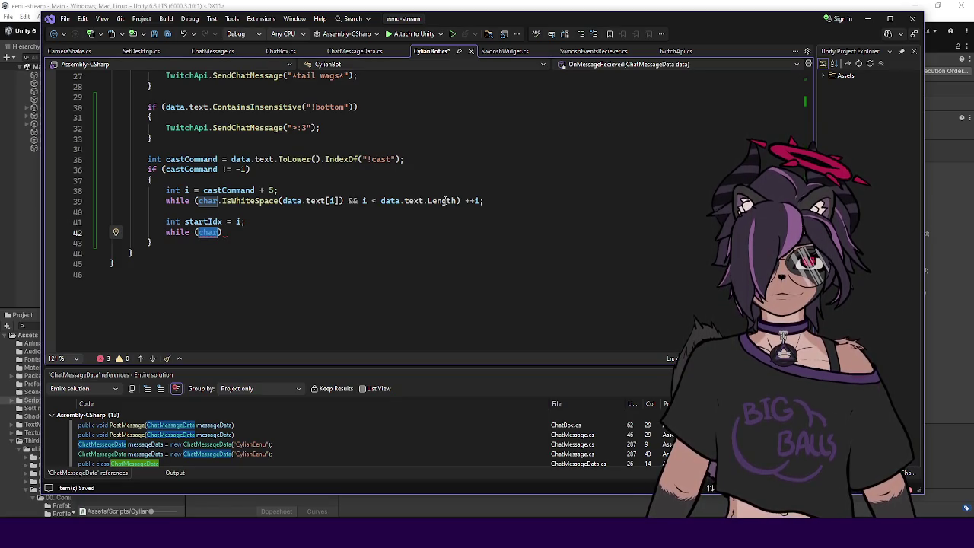
pyautogui.moveTo(346, 200); pyautogui.dragTo(198, 200)
pyautogui.hotkey('ctrl', 'c')
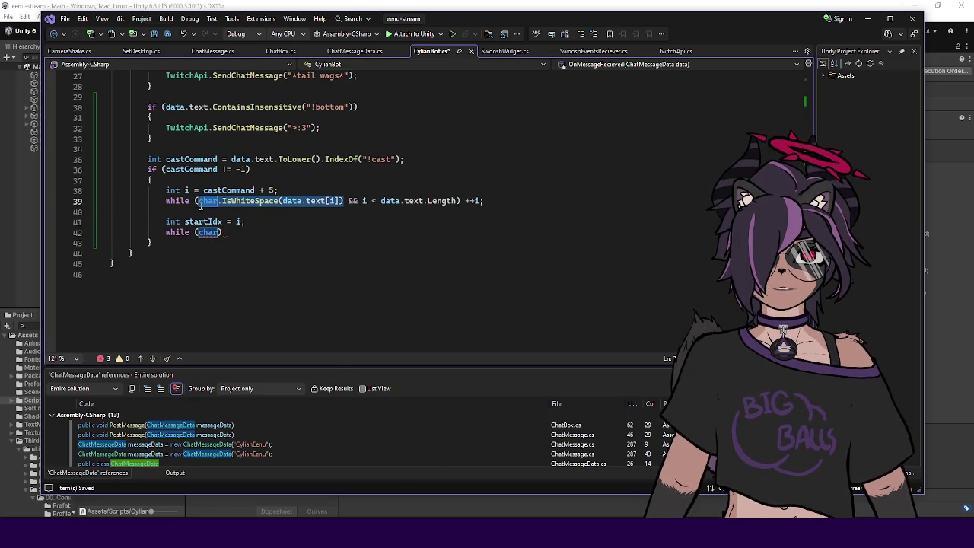
pyautogui.click(204, 233)
pyautogui.doubleClick(204, 232)
pyautogui.hotkey('ctrl', 'v')
pyautogui.click(197, 232)
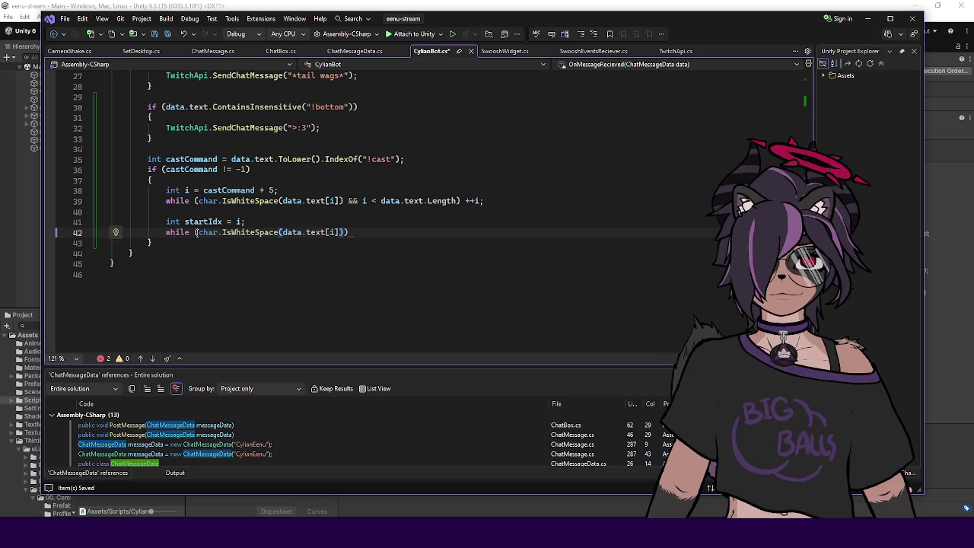
pyautogui.write('!')
# - Finish the loop with the length bound and '++i;', then add 'int endIdx = i;'
pyautogui.moveTo(347, 201); pyautogui.dragTo(456, 200)
pyautogui.hotkey('ctrl', 'c')
pyautogui.click(351, 232)
pyautogui.hotkey('ctrl', 'v')
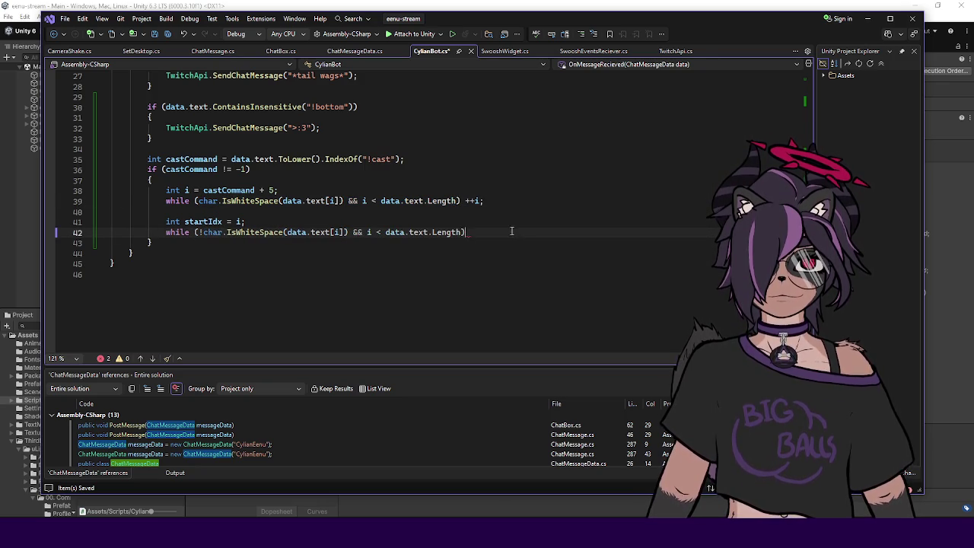
pyautogui.press('End')
pyautogui.write('++i;')
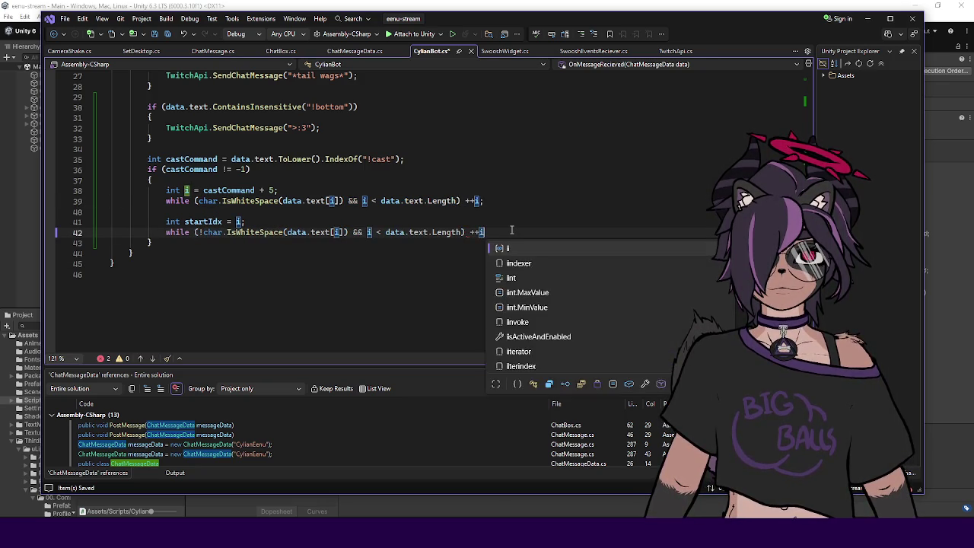
pyautogui.press('Return')
pyautogui.write('int ')
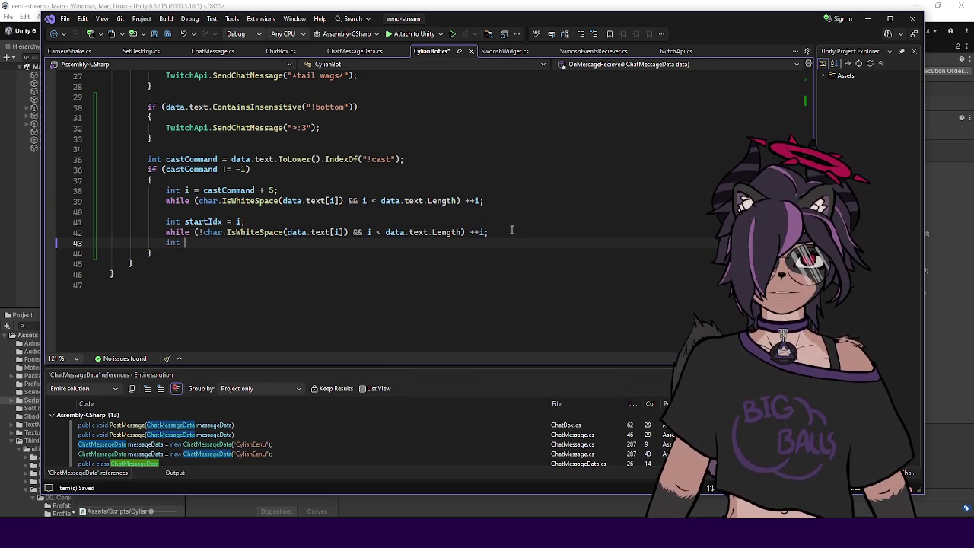
pyautogui.write('endIdx = i;')
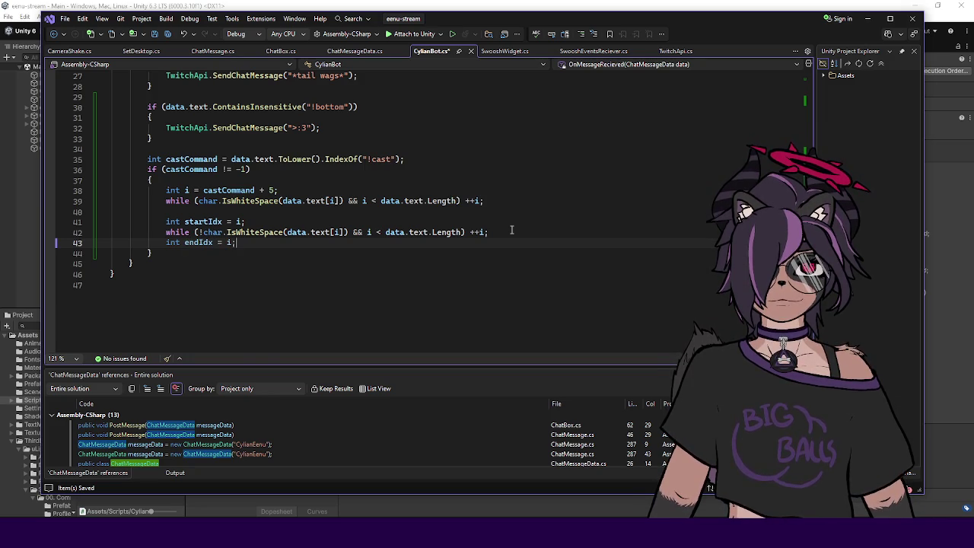
# - Insert 'if (i == data.text.Length) return;' before startIdx and after the second loop
pyautogui.click(366, 222)
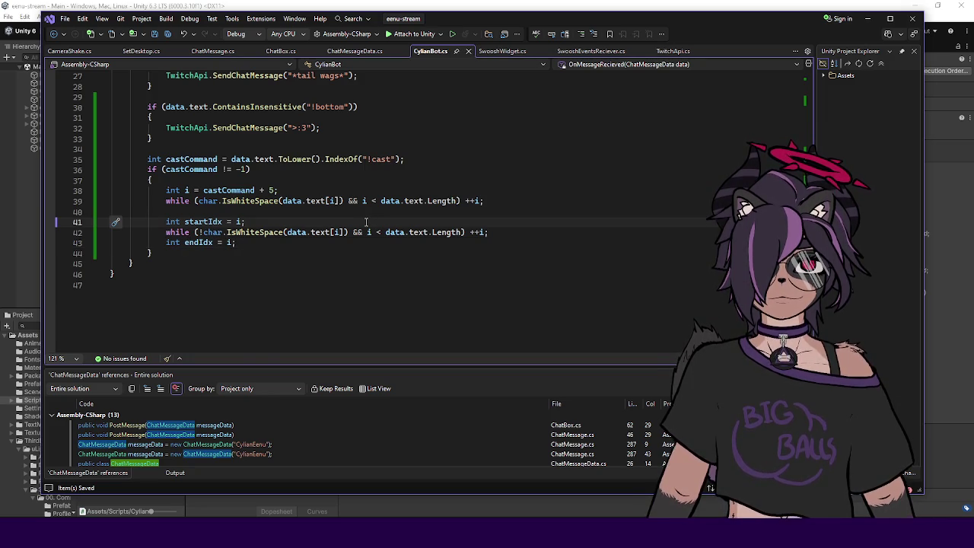
pyautogui.hotkey('ctrl', 'Return')
pyautogui.write('if (i == ')
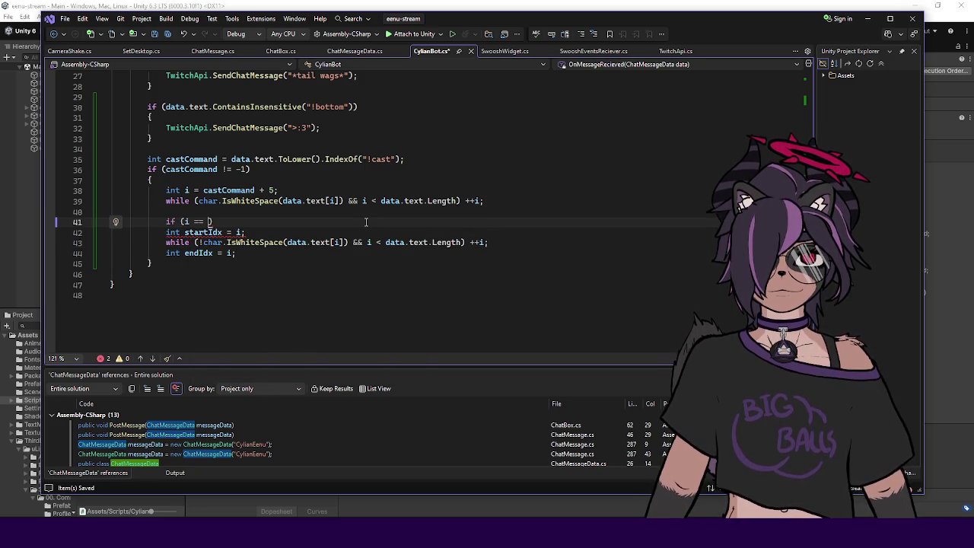
pyautogui.write('data.text.Length')
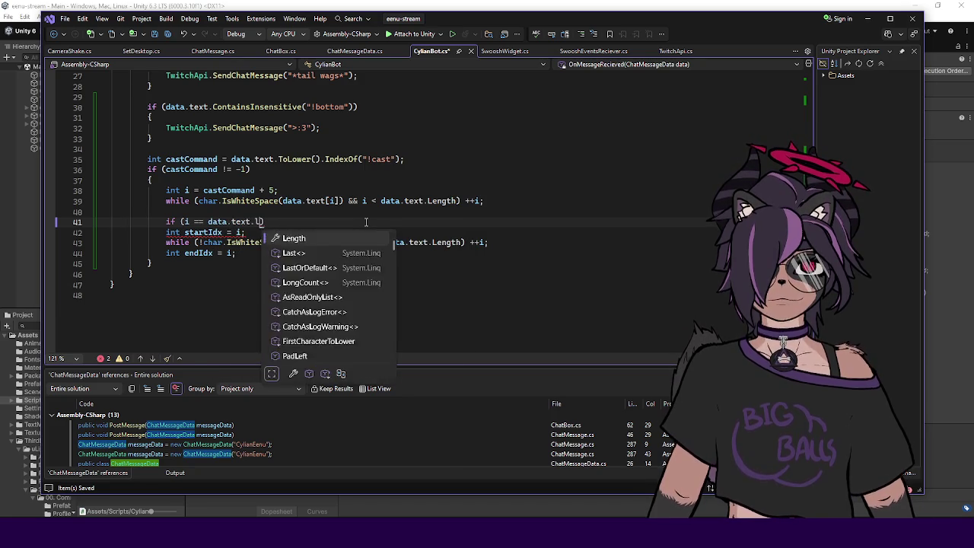
pyautogui.write(') ')
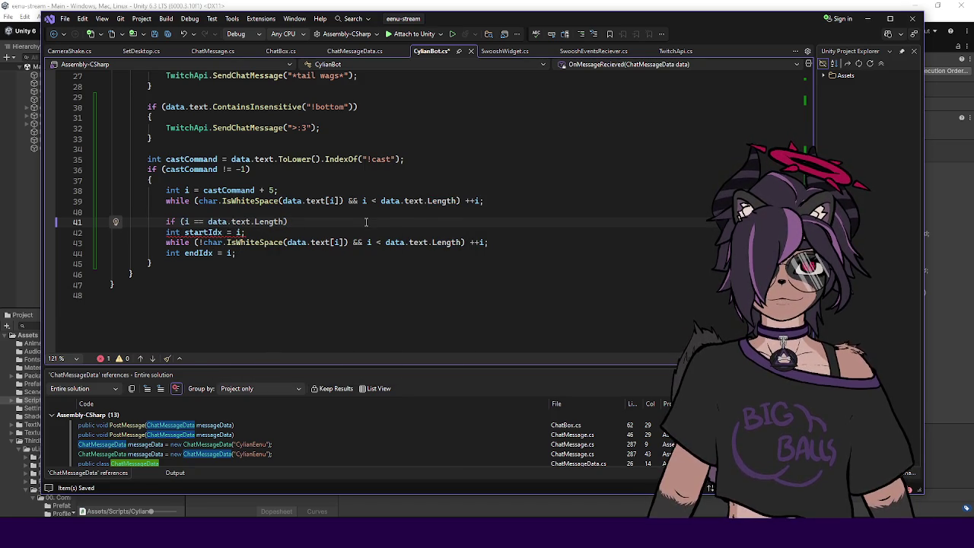
pyautogui.write('return;')
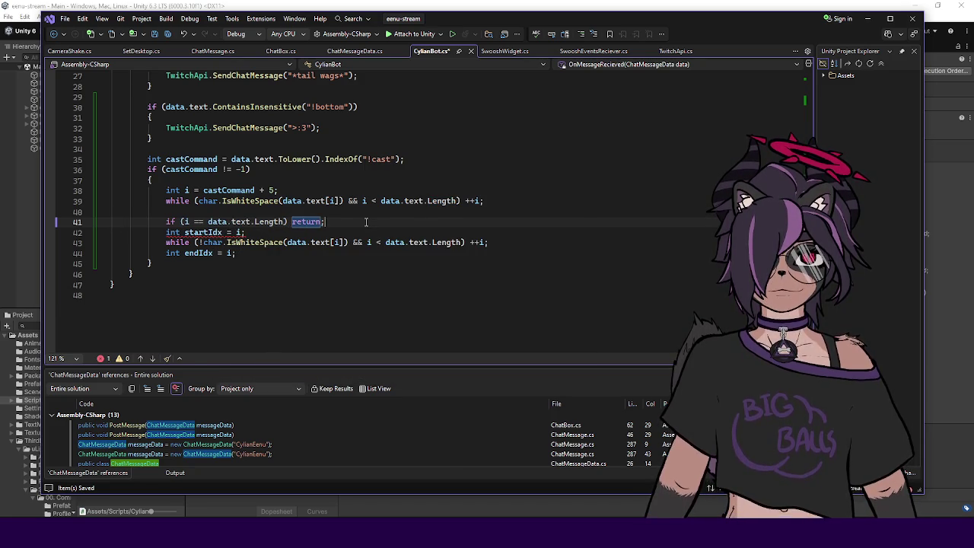
pyautogui.press('Return')
pyautogui.moveTo(328, 222); pyautogui.dragTo(166, 221)
pyautogui.click(520, 253)
pyautogui.press('Return')
pyautogui.hotkey('ctrl', 'v')
pyautogui.press('Return')
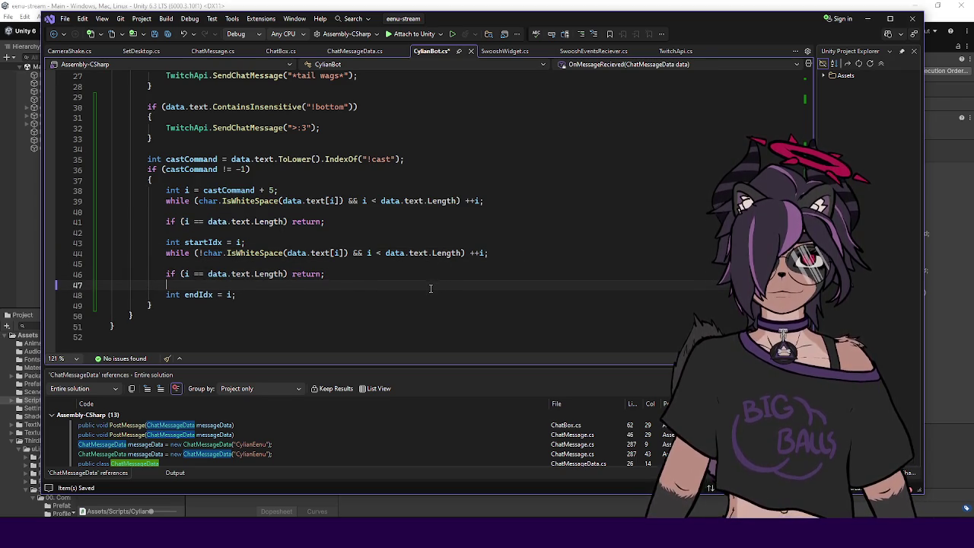
# - Change the second guard's data.text.Length to startIdx
pyautogui.scroll(-1, 431, 288)
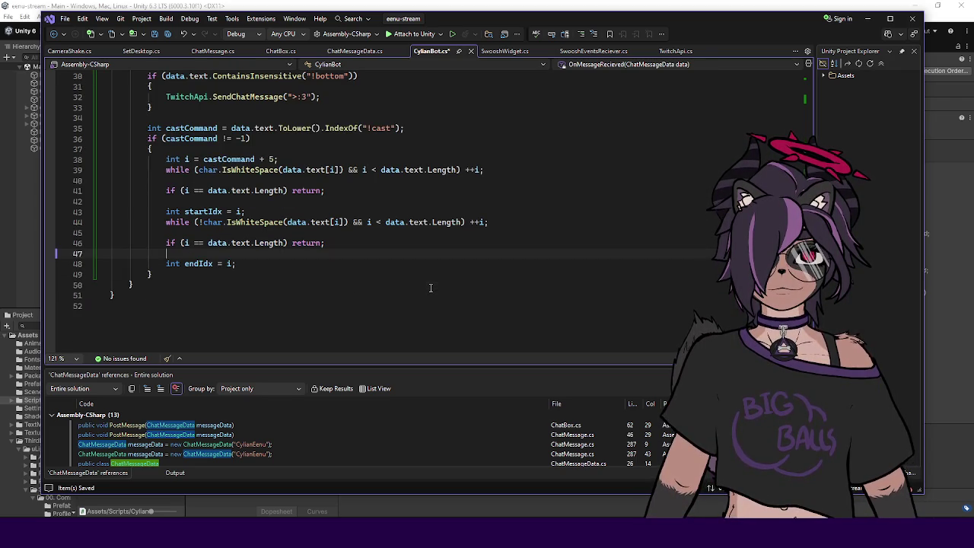
pyautogui.click(362, 242)
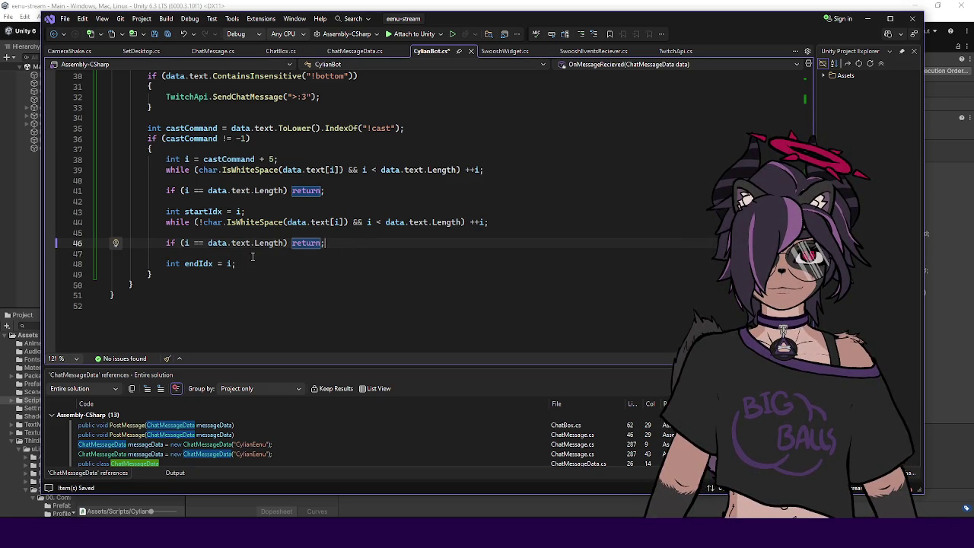
pyautogui.click(205, 212)
pyautogui.moveTo(208, 243); pyautogui.dragTo(286, 242)
pyautogui.write('startIdx')
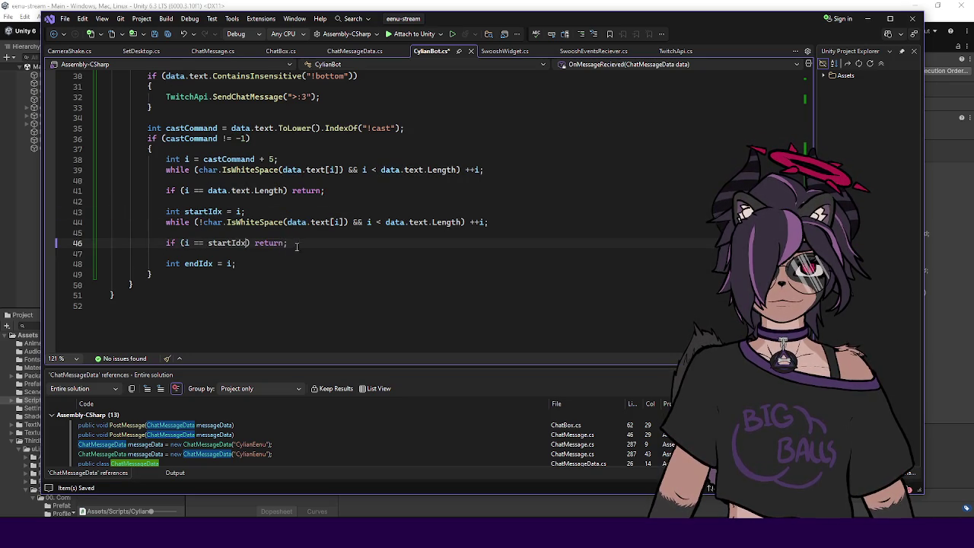
pyautogui.click(295, 256)
# - Add 'string command = data.text.Substring(startIndex, endIdx - startIdx + 1);' after endIdx
pyautogui.click(304, 260)
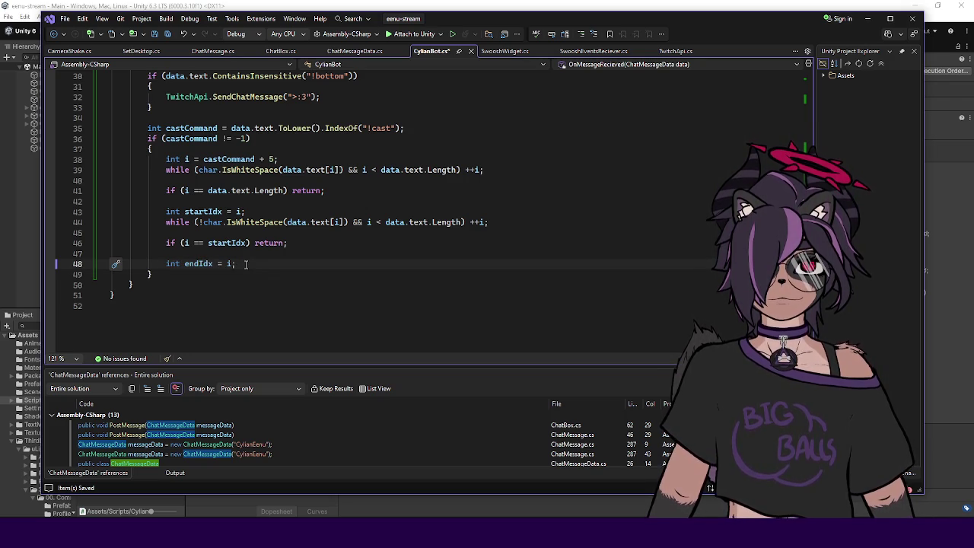
pyautogui.press('Return')
pyautogui.press('Return')
pyautogui.write('string command =')
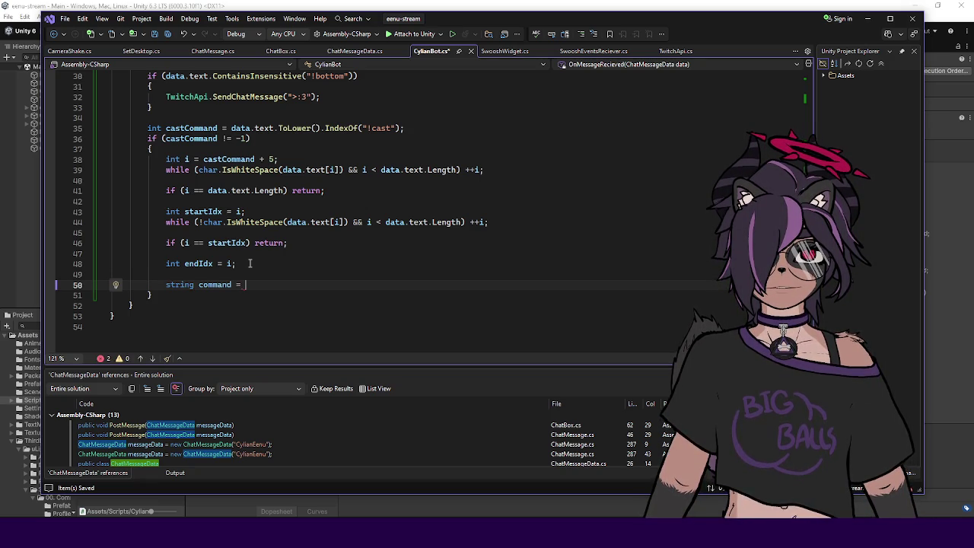
pyautogui.write('data.text.sub')
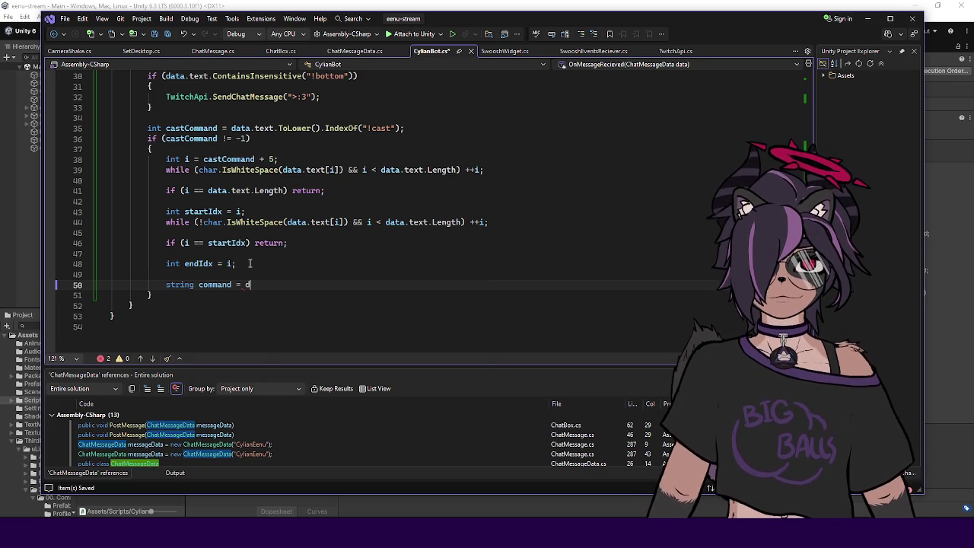
pyautogui.press('Tab')
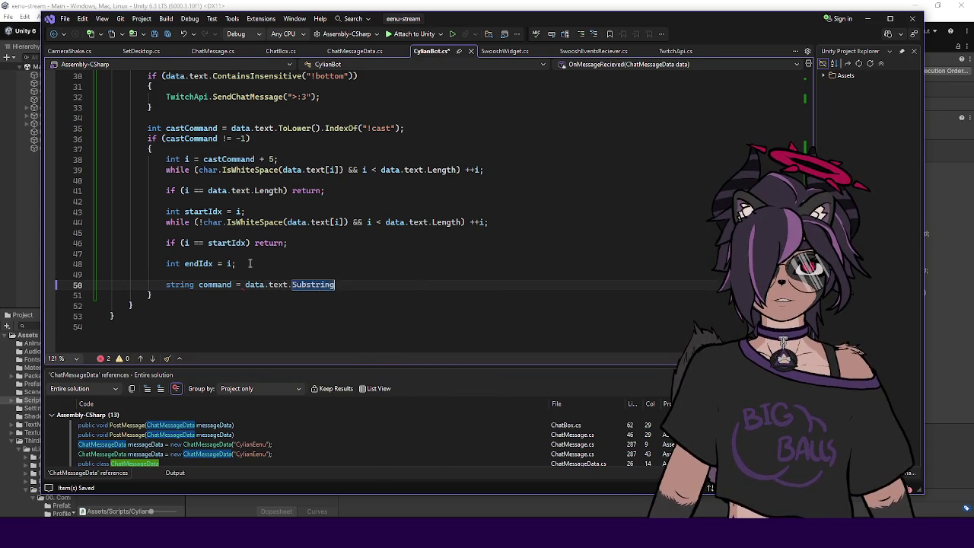
pyautogui.write('(')
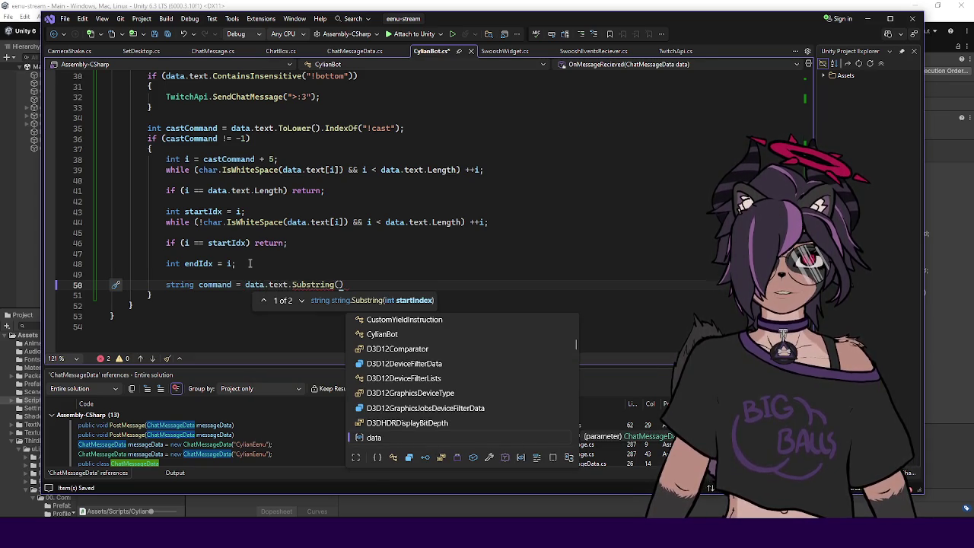
pyautogui.write('startIndex, ')
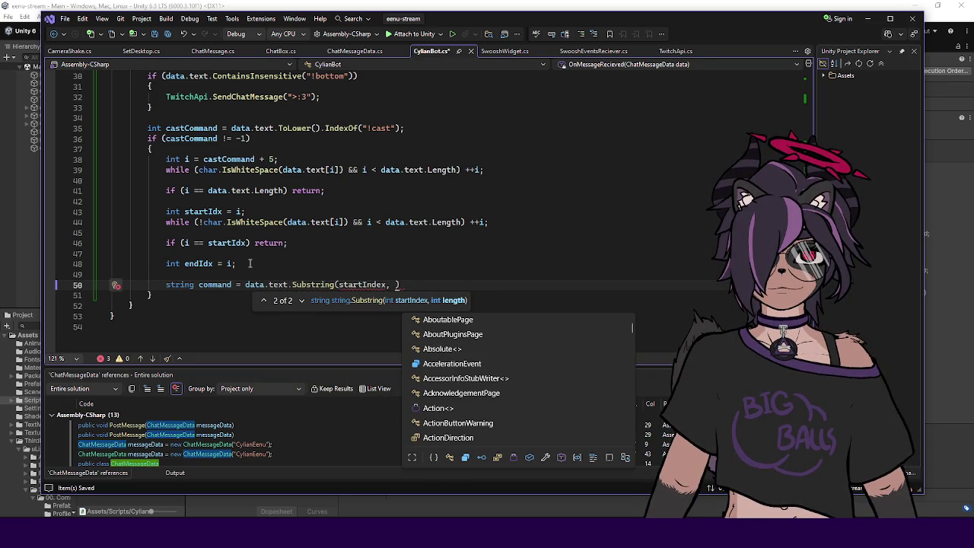
pyautogui.write('endIdx ')
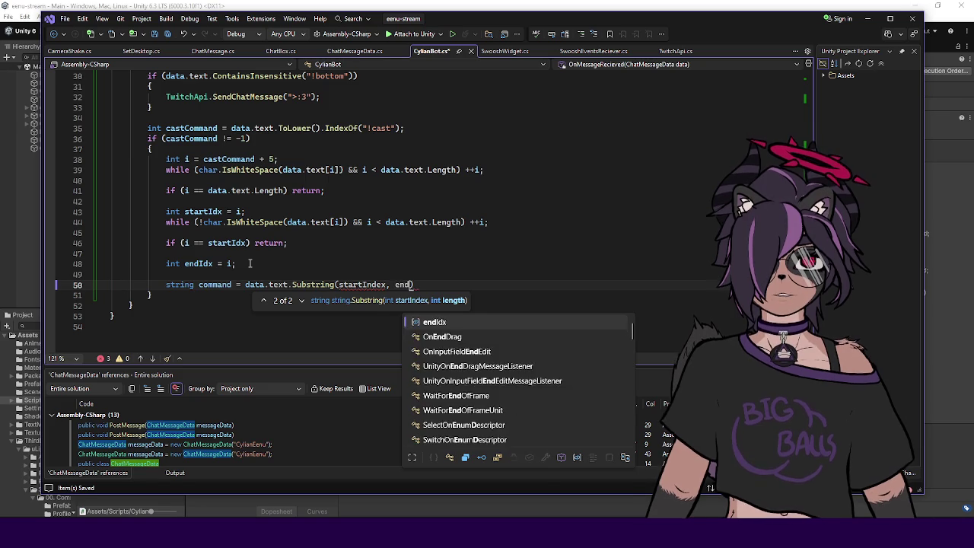
pyautogui.write('- st')
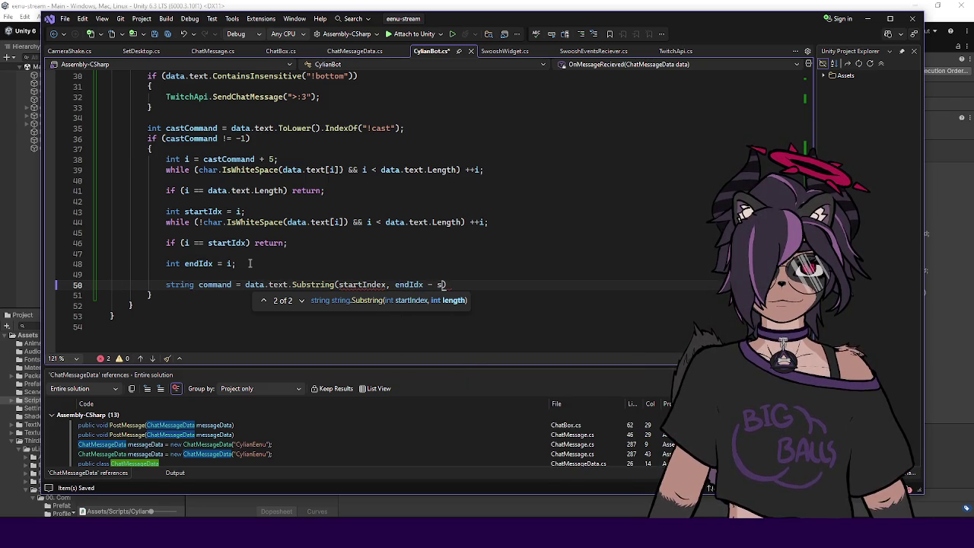
pyautogui.write('art')
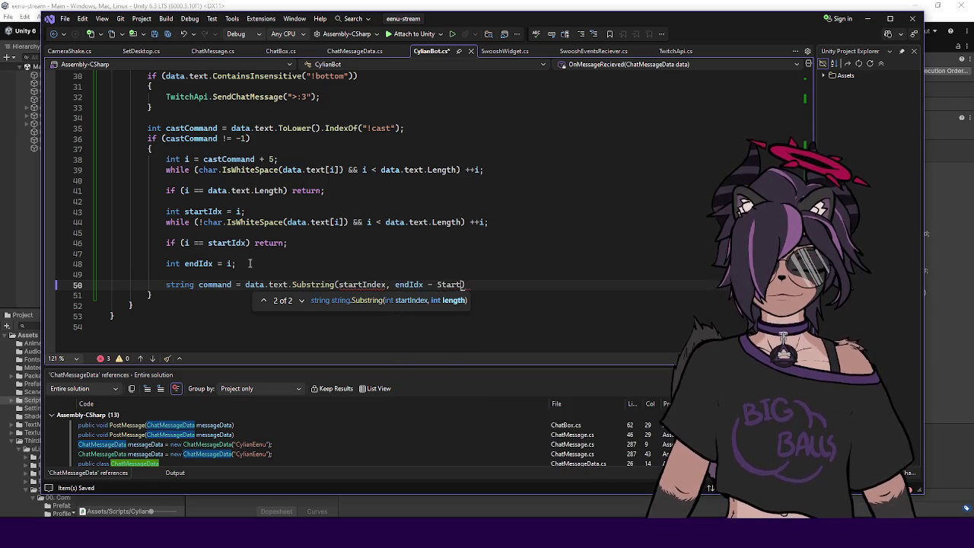
pyautogui.hotkey('ctrl', 'shift', 'Left')
pyautogui.hotkey('ctrl', 'shift', 'Left')
pyautogui.write('- startIdx + ')
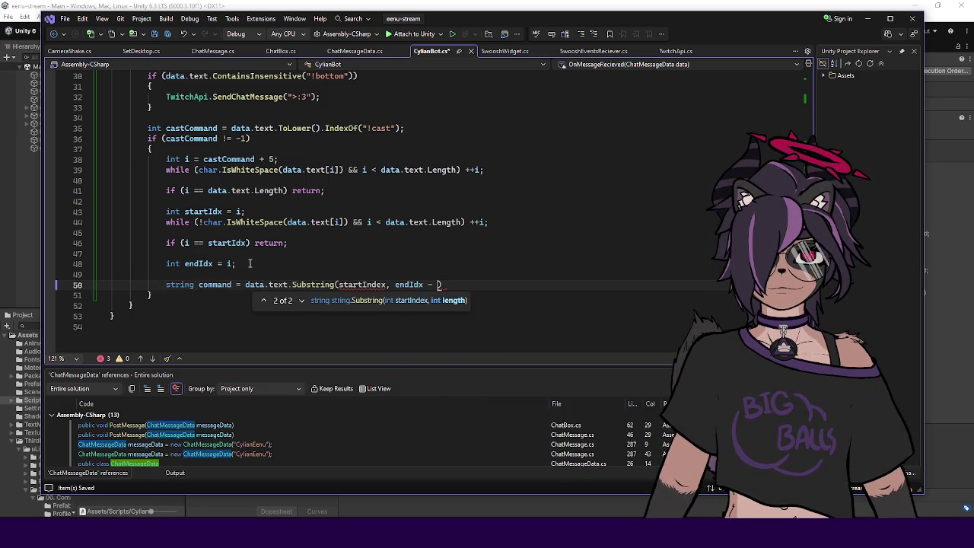
pyautogui.write('1);')
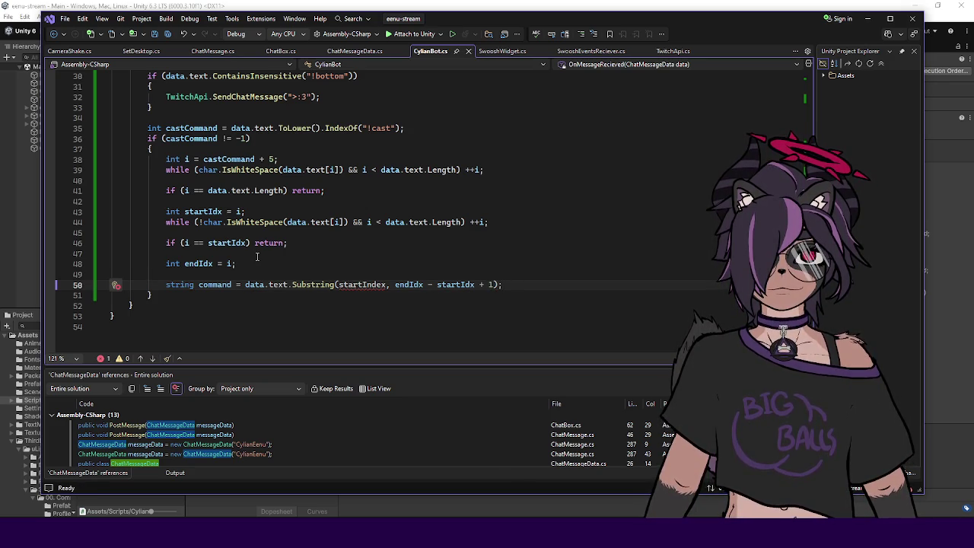
# - Rename startIndex to startIdx in the Substring call and save the script
pyautogui.moveTo(352, 285)
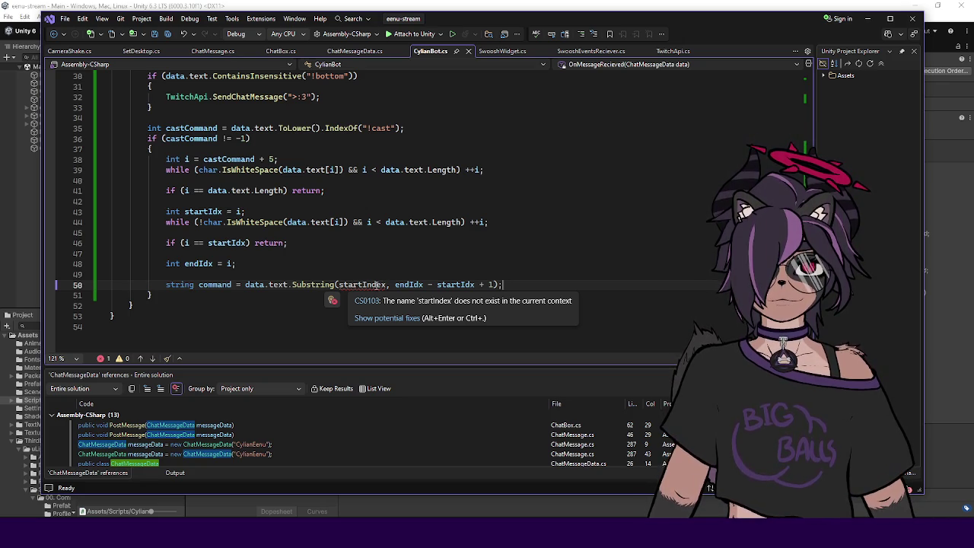
pyautogui.moveTo(362, 284); pyautogui.dragTo(387, 284)
pyautogui.write('Idx')
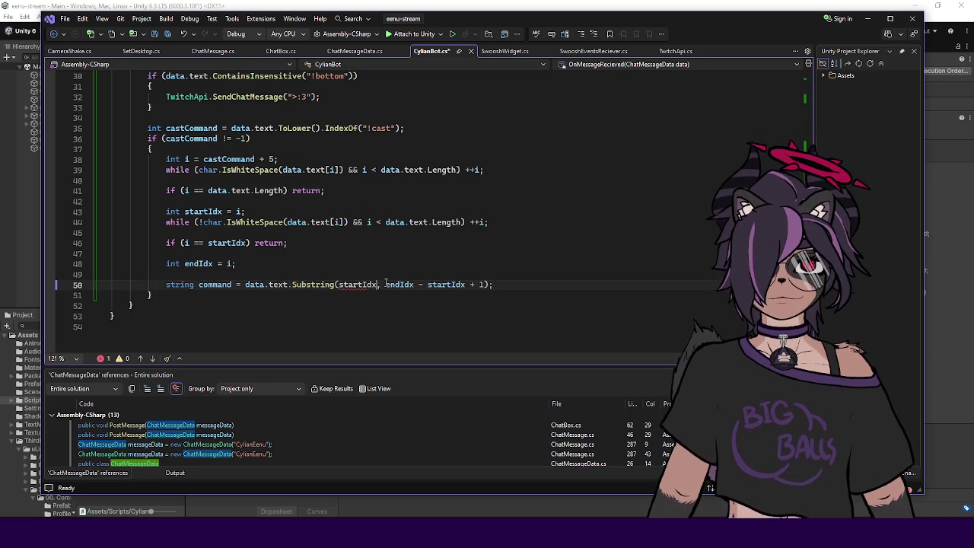
pyautogui.hotkey('ctrl', 's')
pyautogui.press('End')
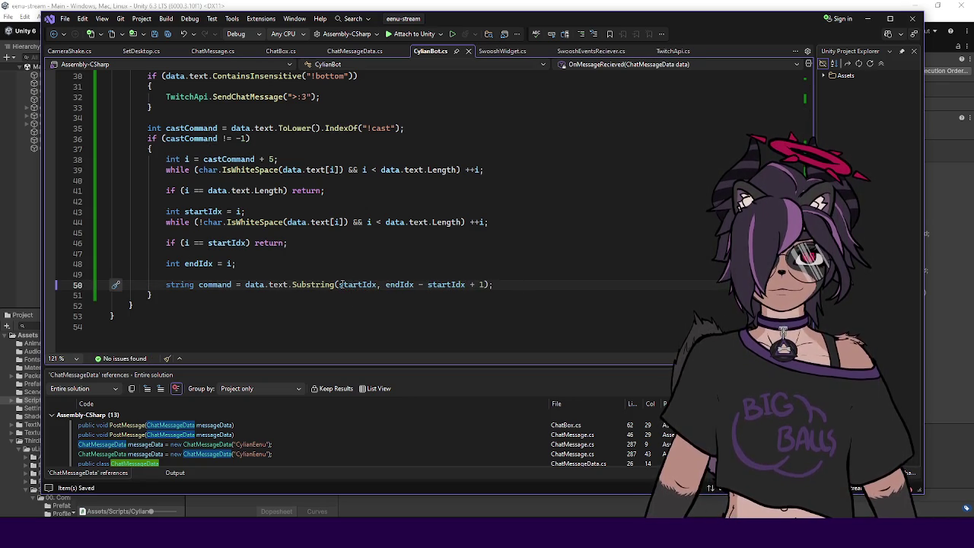
# - Begin an 'if (command' statement below the Substring line
pyautogui.press('Return')
pyautogui.press('Return')
pyautogui.write('if (command')
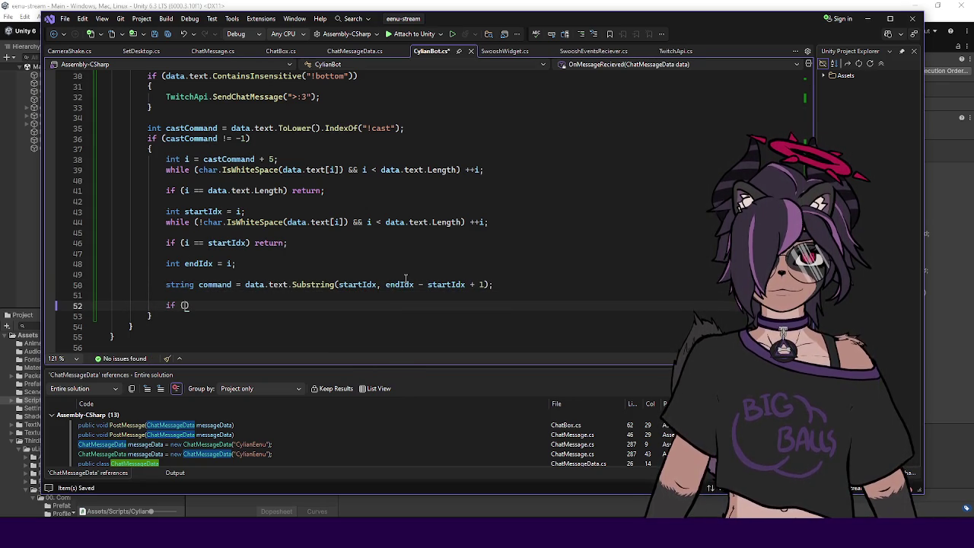
pyautogui.press('Escape')
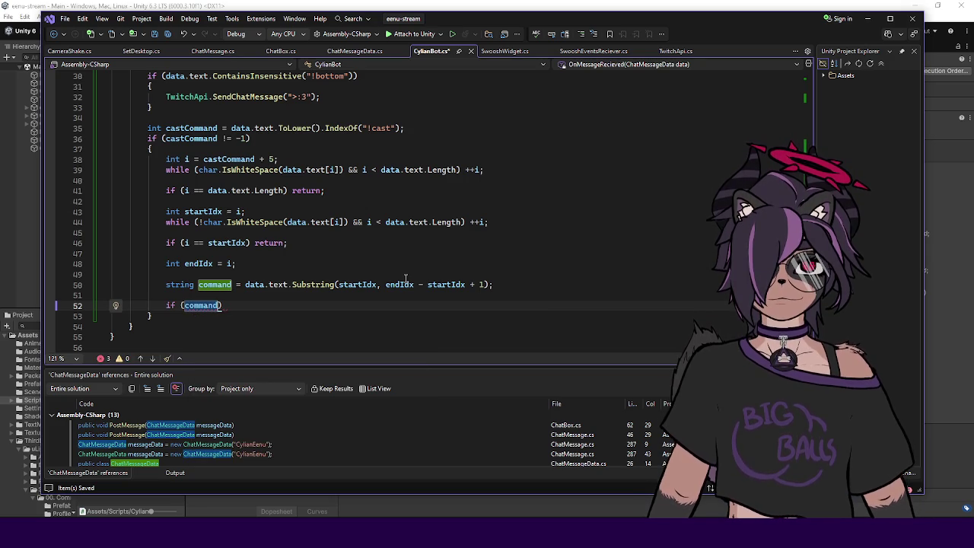
# - Add 'string dataLower = data.text.ToLower();' above the castCommand declaration
pyautogui.scroll(1, 383, 262)
pyautogui.scroll(1, 383, 262)
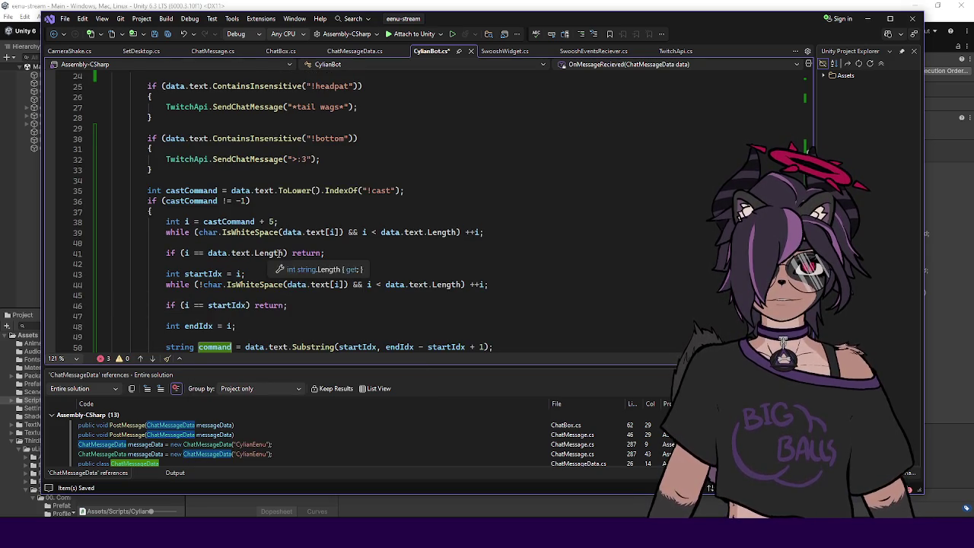
pyautogui.moveTo(320, 191); pyautogui.dragTo(236, 190)
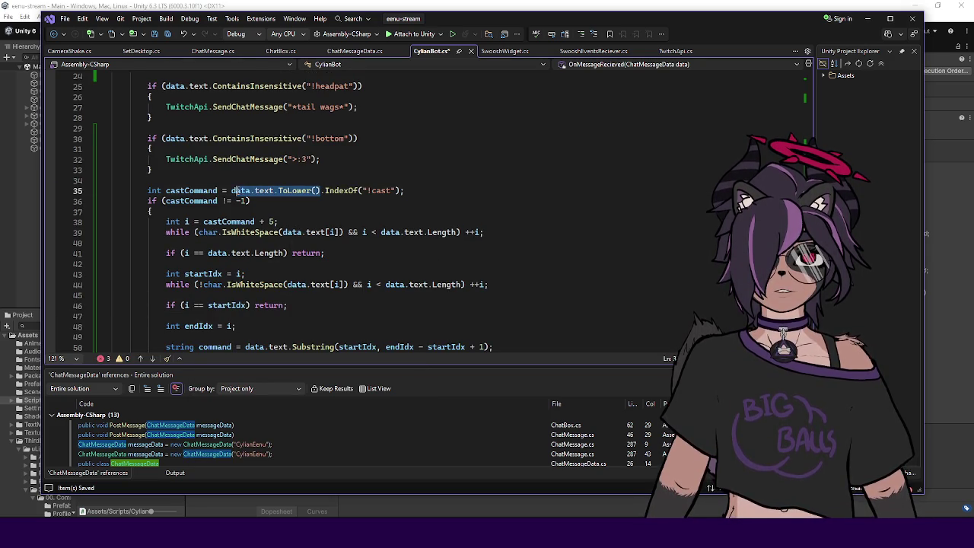
pyautogui.click(234, 190)
pyautogui.hotkey('ctrl', 'Return')
pyautogui.write('string dataLower =')
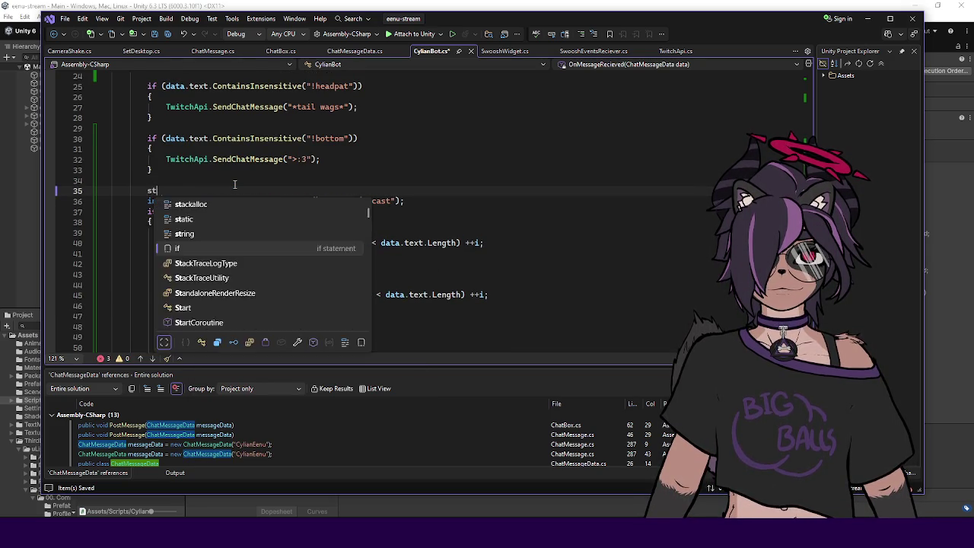
pyautogui.write('data.text.ToLower()')
pyautogui.write(';')
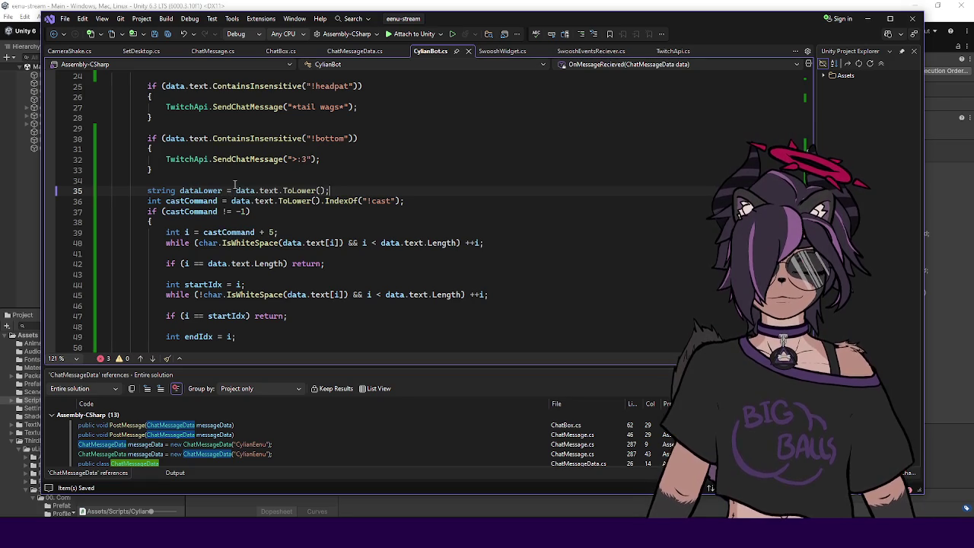
pyautogui.click(221, 191)
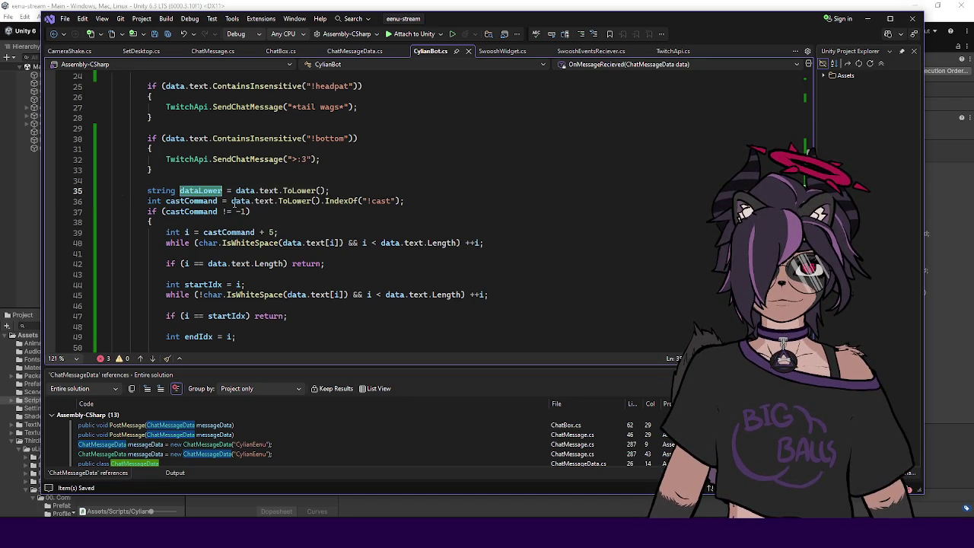
# - Replace the castCommand ToLower call and every data.text in the loops and length check with dataLower
pyautogui.moveTo(232, 201); pyautogui.dragTo(321, 201)
pyautogui.write('dataLower')
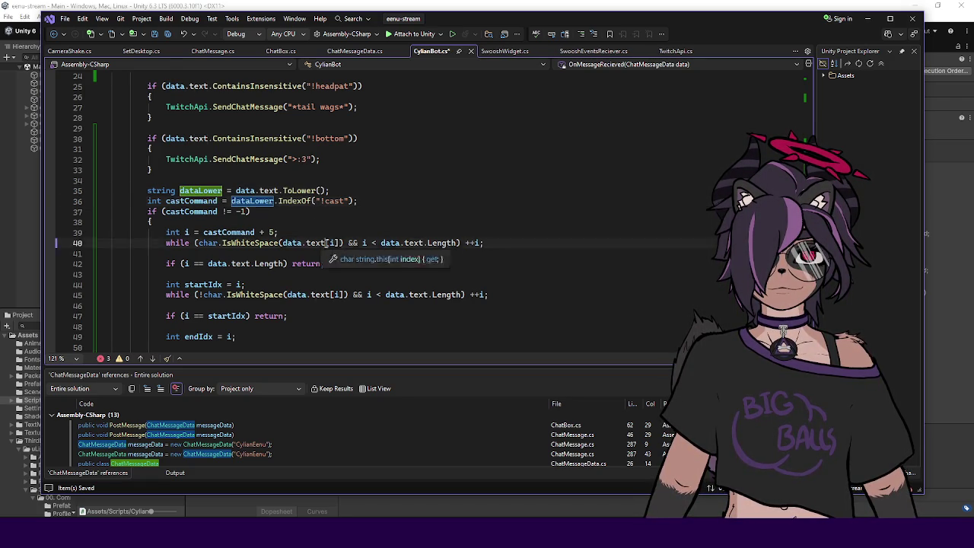
pyautogui.moveTo(282, 243); pyautogui.dragTo(326, 243)
pyautogui.write('dataLower')
pyautogui.moveTo(329, 294); pyautogui.dragTo(288, 294)
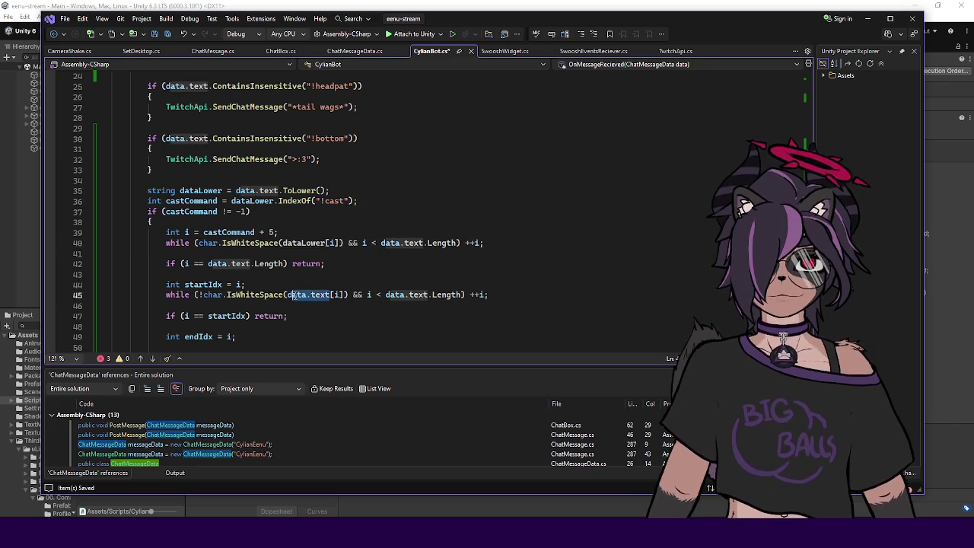
pyautogui.write('dataLower')
pyautogui.moveTo(250, 264); pyautogui.dragTo(208, 263)
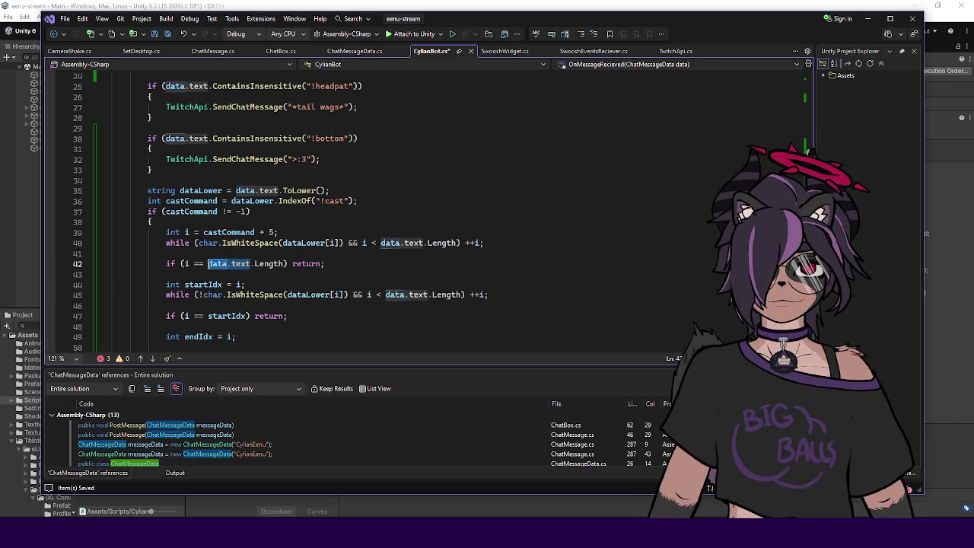
pyautogui.write('dataLower')
pyautogui.moveTo(380, 242); pyautogui.dragTo(423, 243)
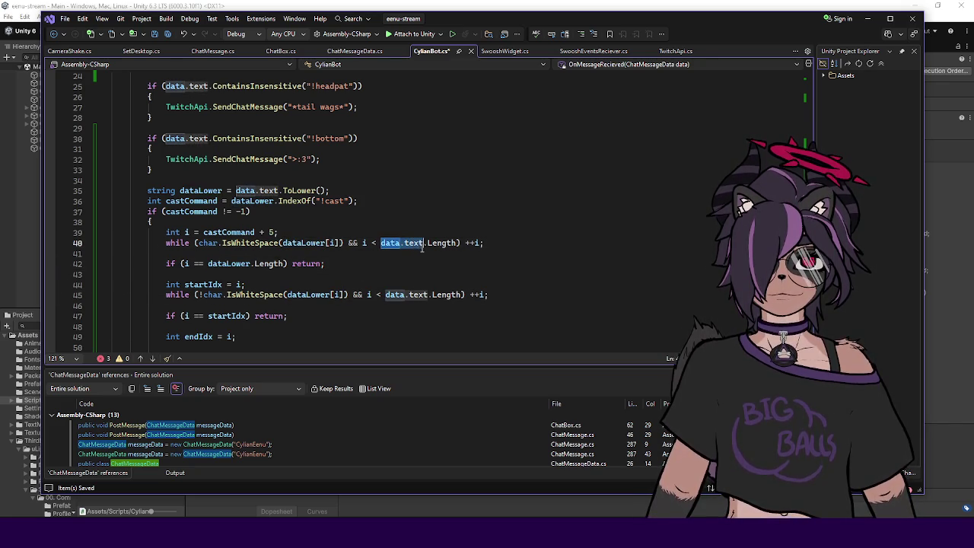
pyautogui.write('dataLower')
pyautogui.moveTo(428, 295); pyautogui.dragTo(385, 294)
pyautogui.write('dataLower')
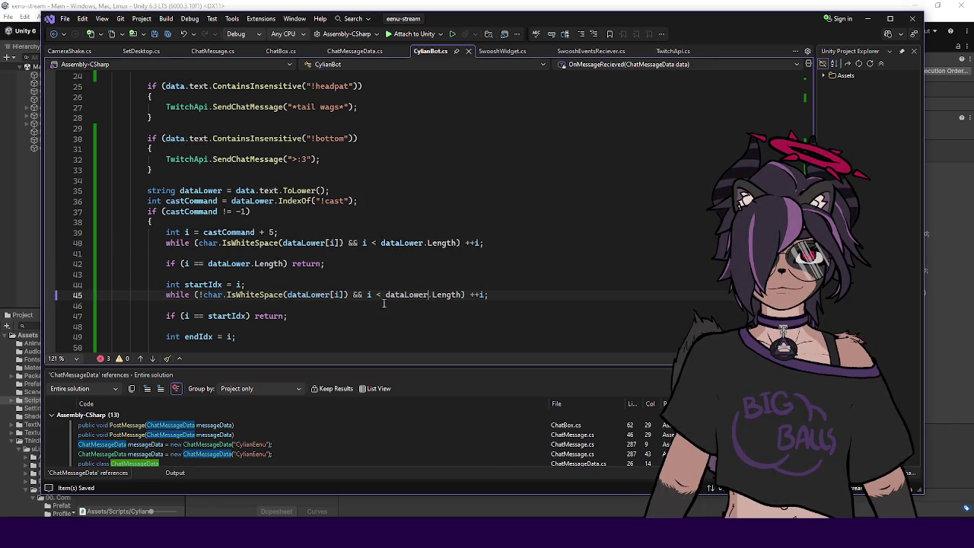
pyautogui.click(492, 307)
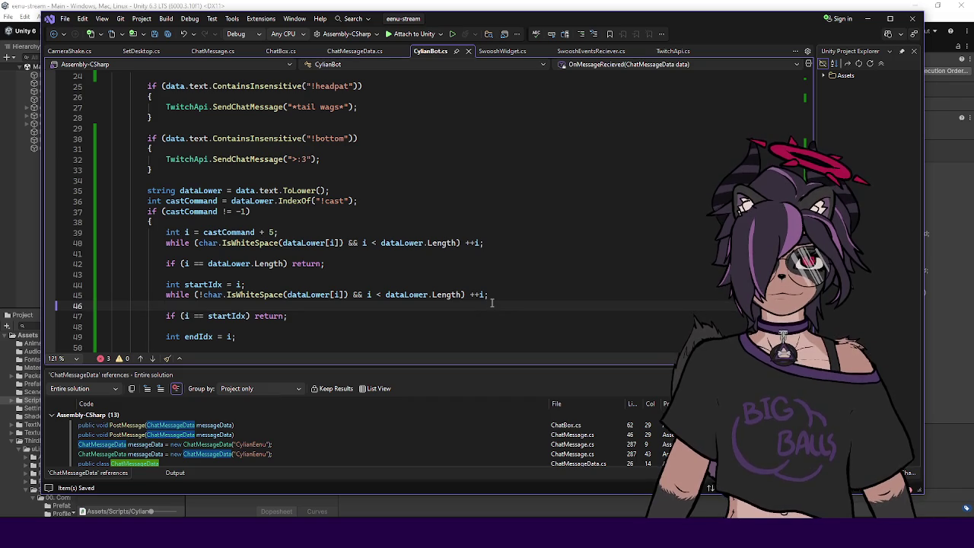
pyautogui.scroll(-2, 491, 273)
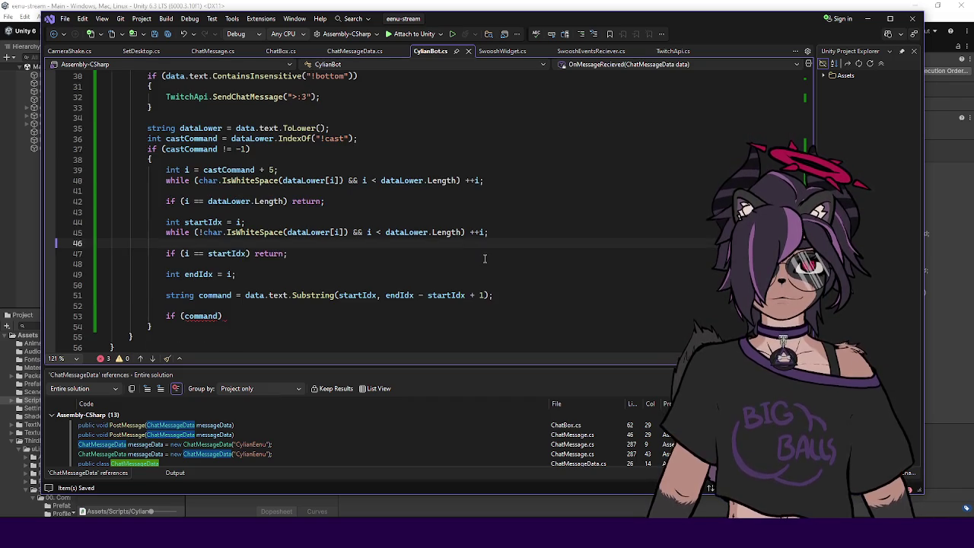
pyautogui.click(338, 149)
pyautogui.click(339, 139)
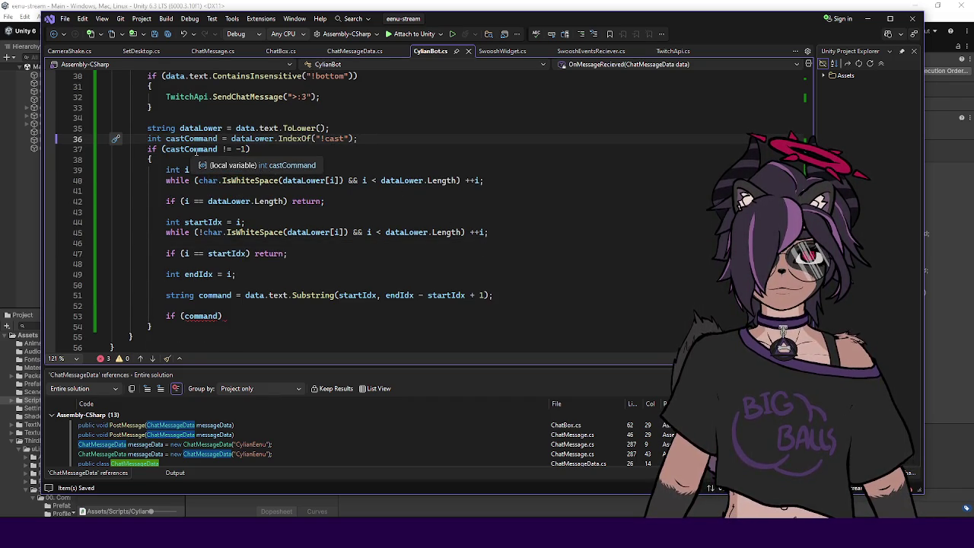
pyautogui.press('Down')
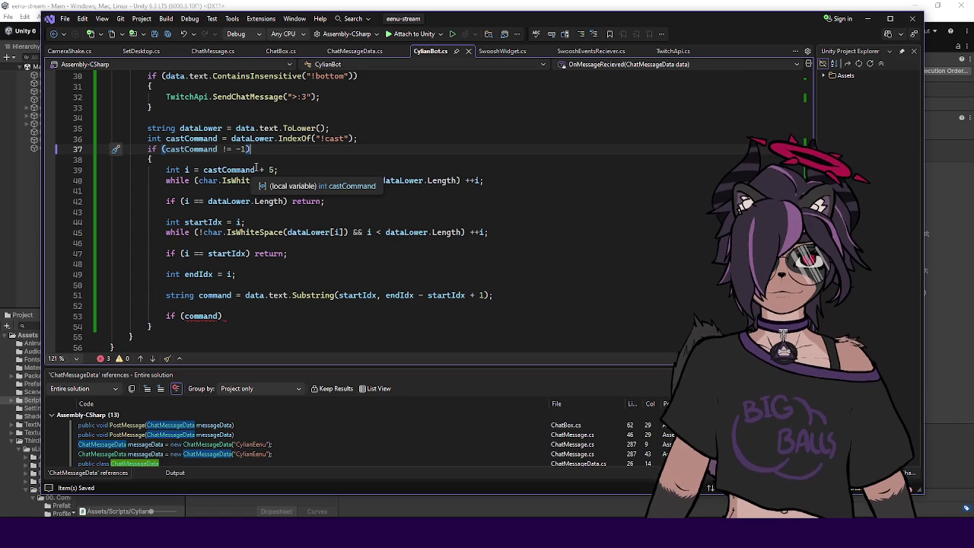
pyautogui.click(289, 169)
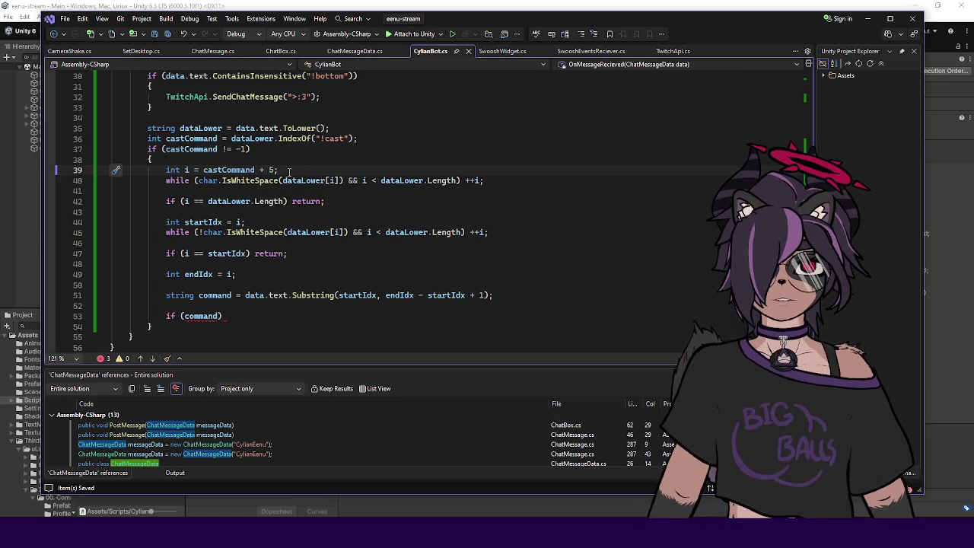
pyautogui.click(212, 180)
pyautogui.click(319, 180)
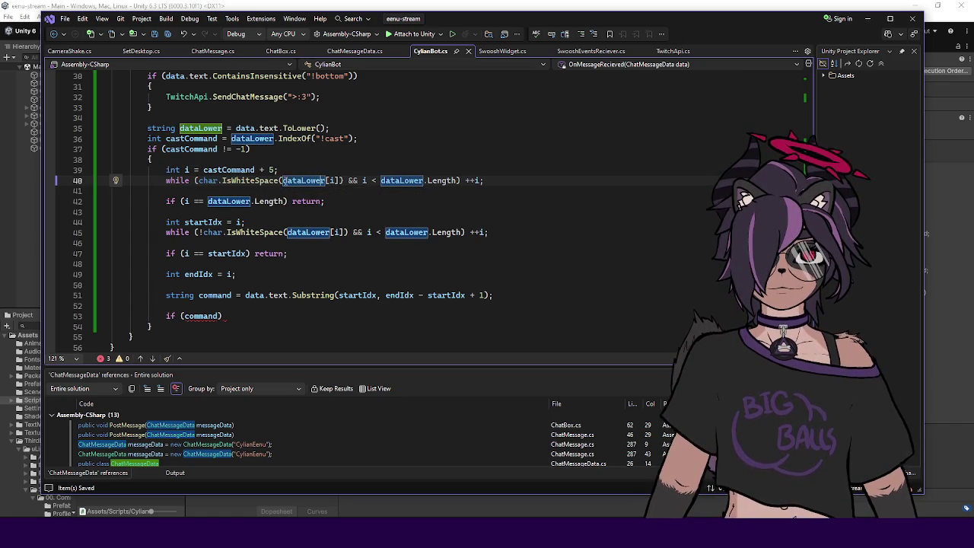
pyautogui.click(328, 201)
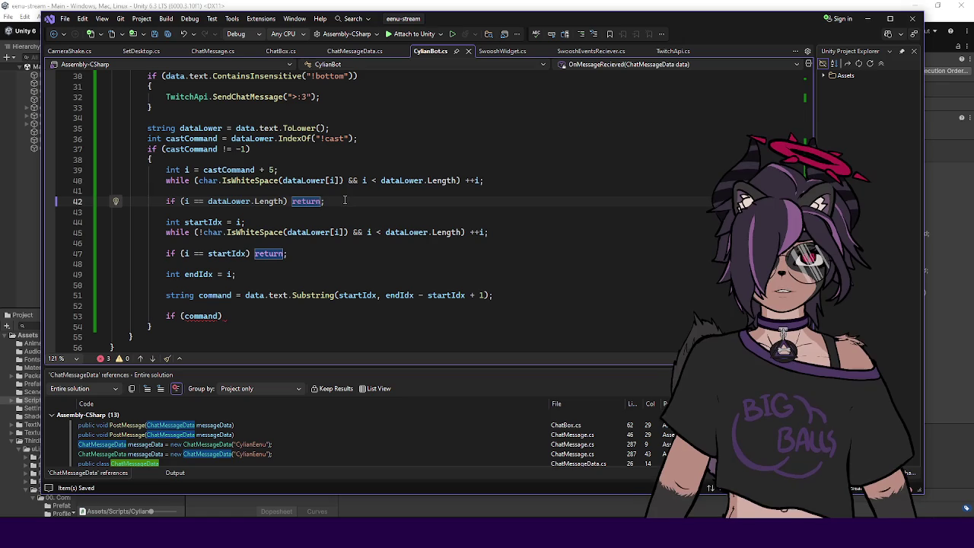
pyautogui.click(499, 188)
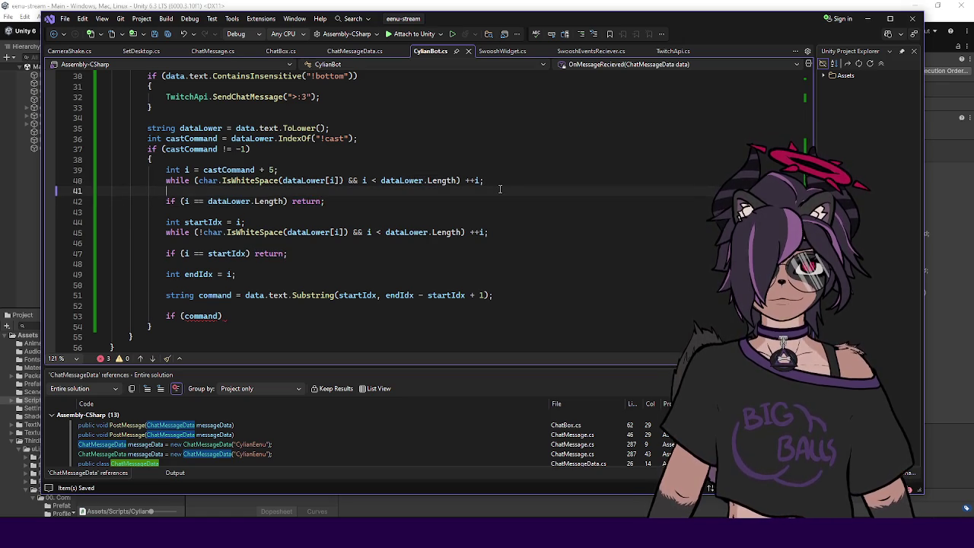
pyautogui.scroll(-1, 500, 189)
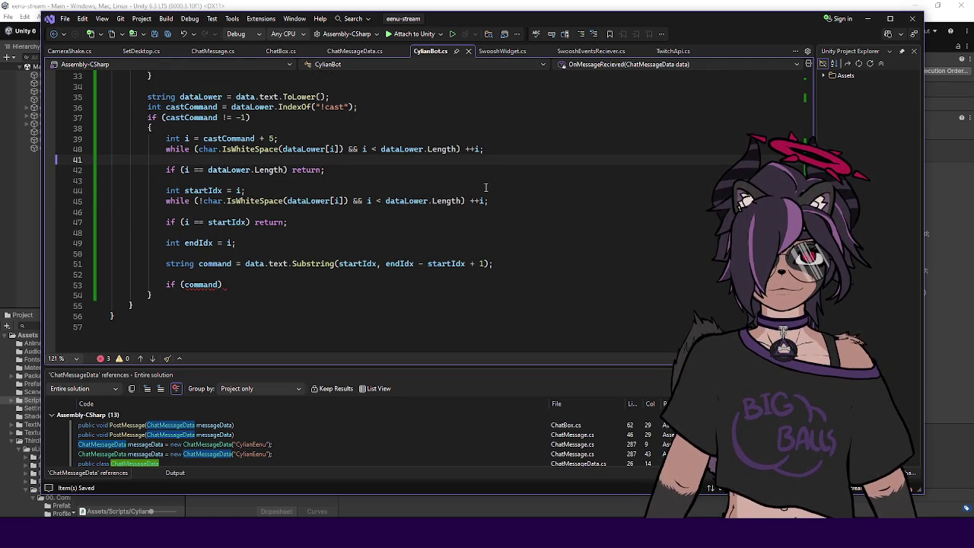
pyautogui.click(338, 172)
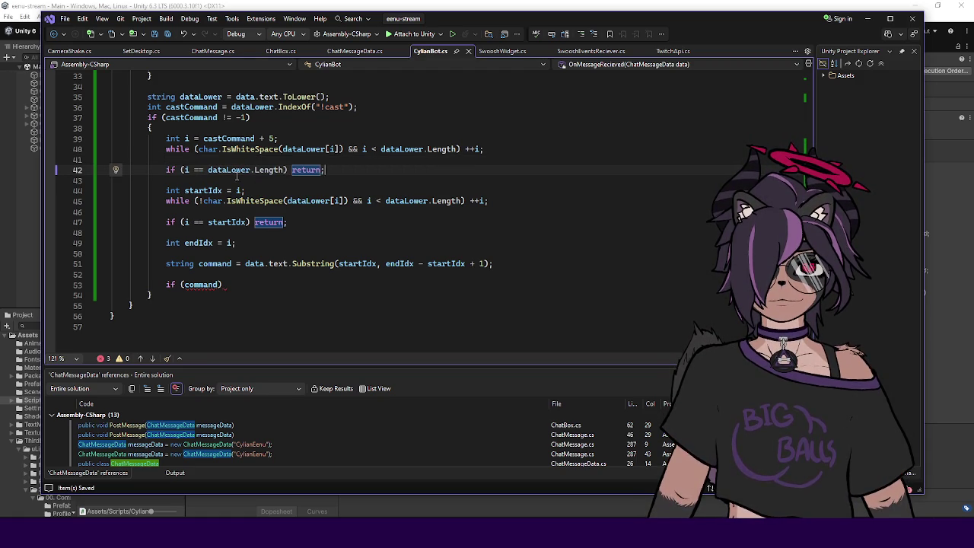
pyautogui.click(279, 188)
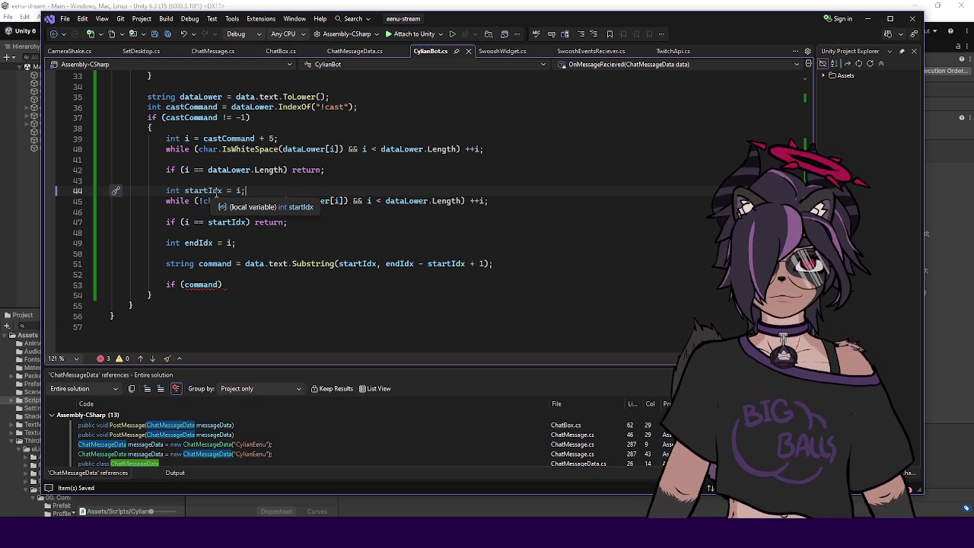
pyautogui.click(251, 201)
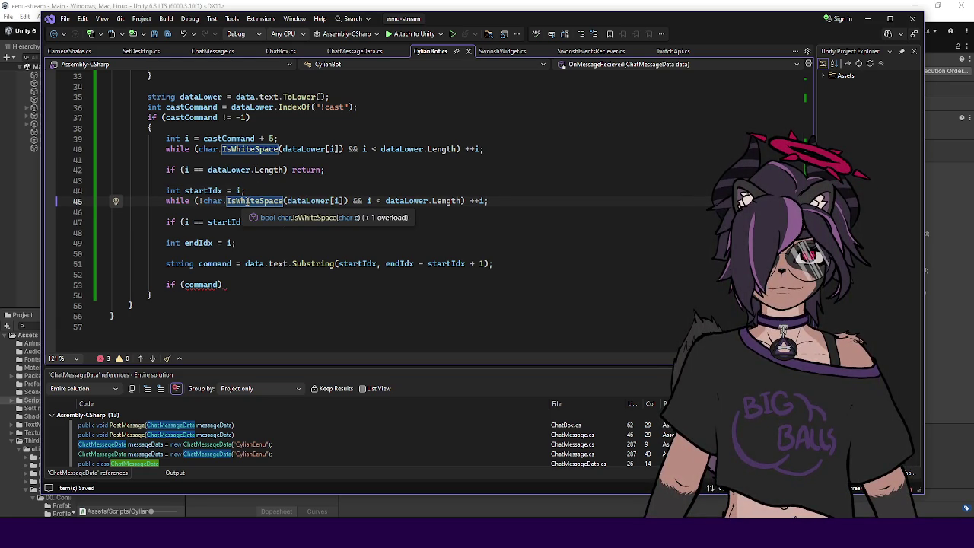
pyautogui.click(236, 191)
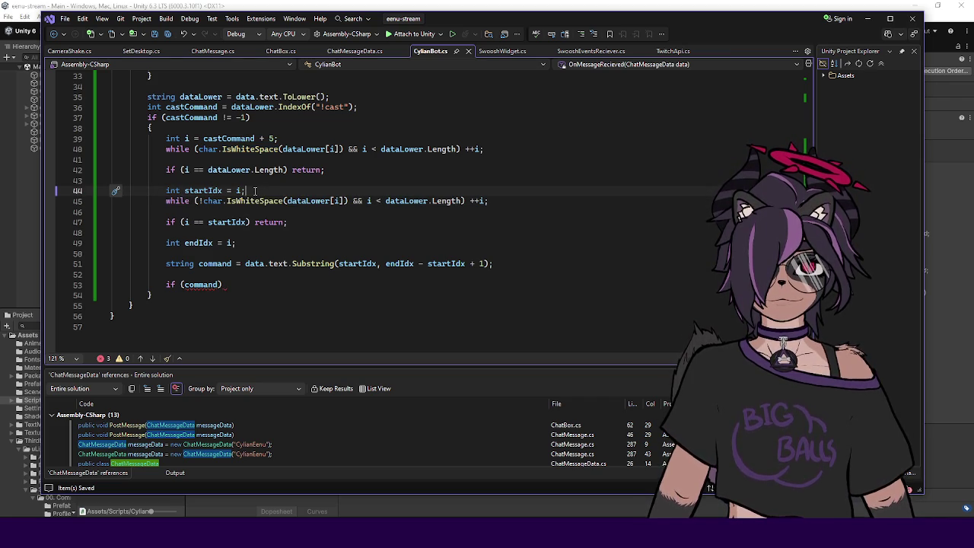
pyautogui.click(204, 191)
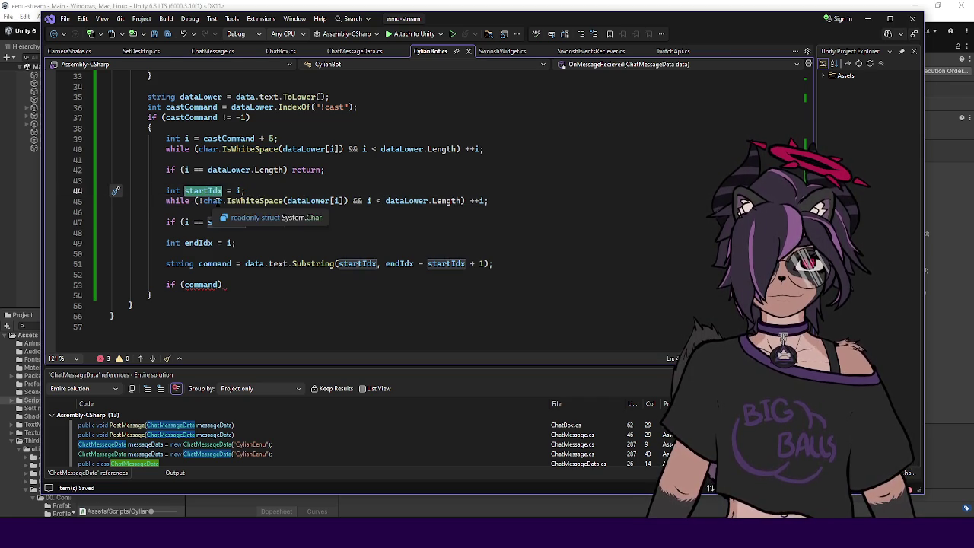
pyautogui.click(213, 200)
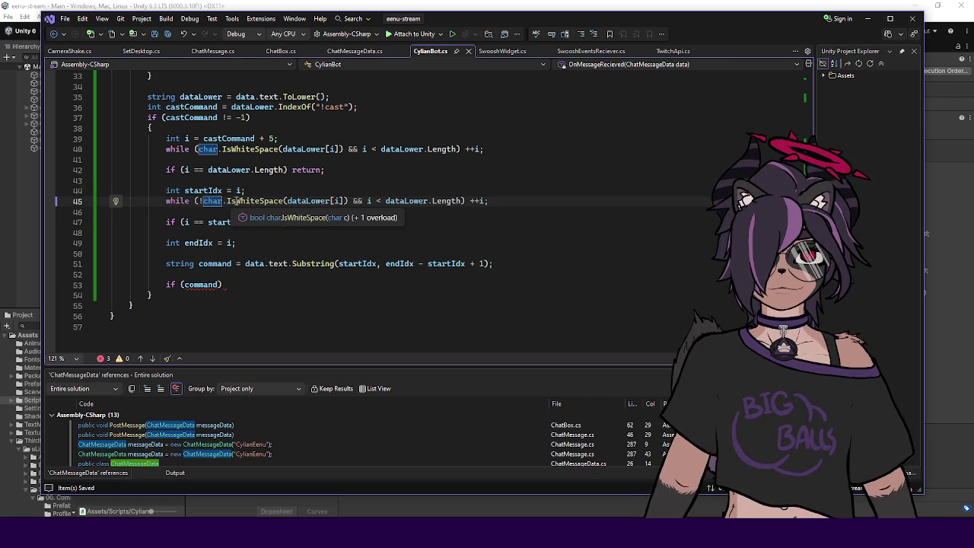
pyautogui.click(334, 201)
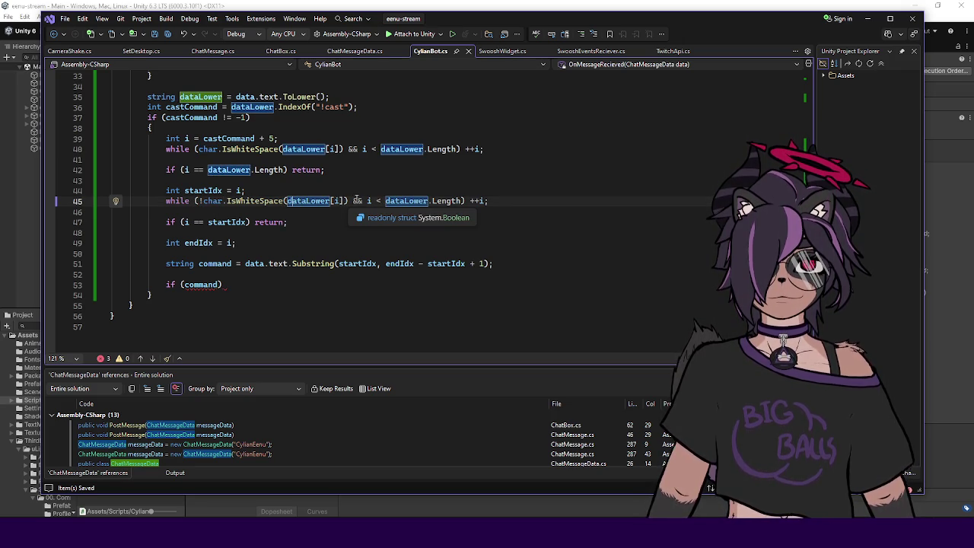
pyautogui.click(387, 201)
pyautogui.click(494, 201)
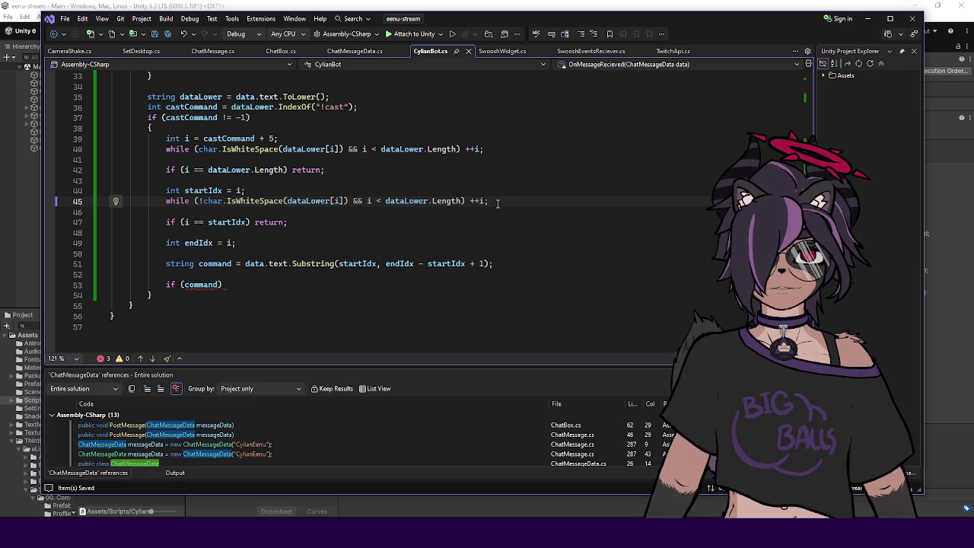
pyautogui.scroll(-1, 415, 199)
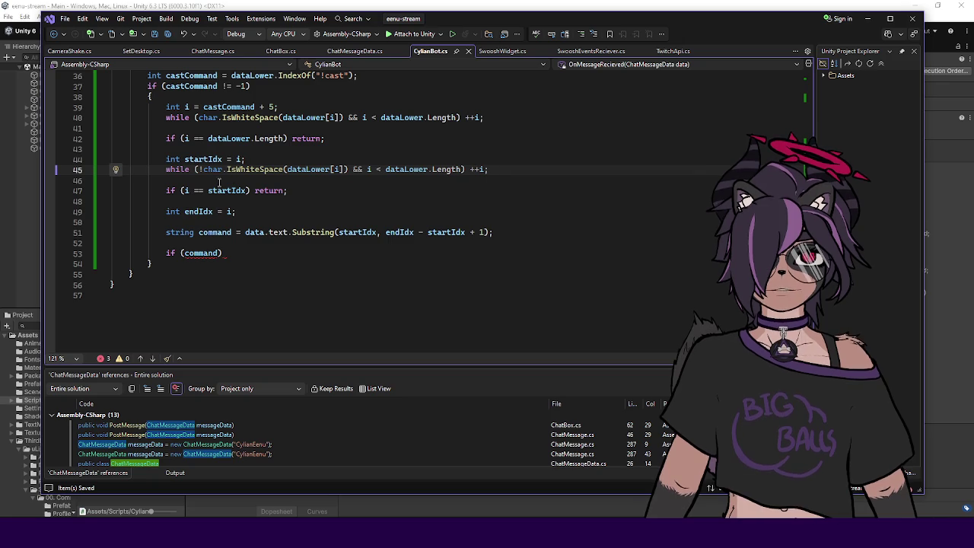
pyautogui.click(325, 191)
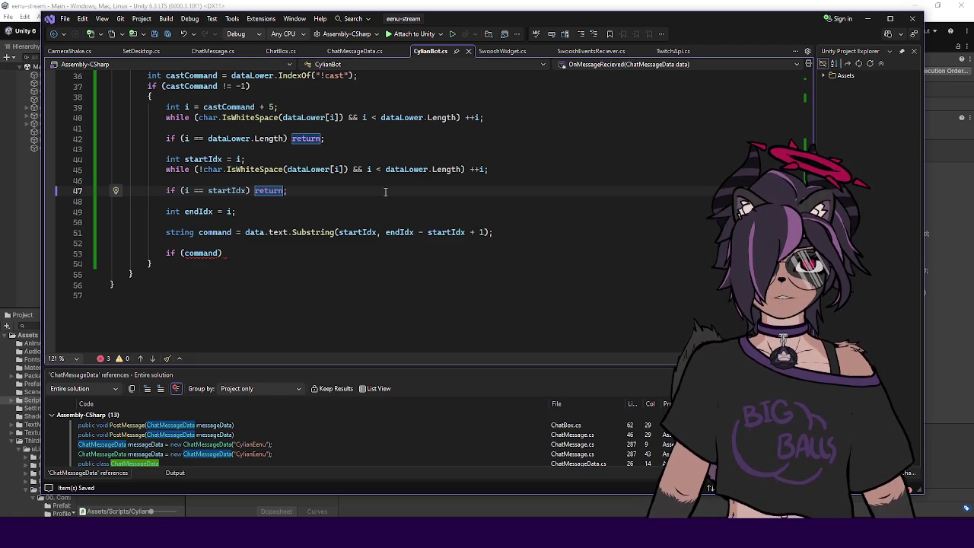
# - Delete the 'if (i == startIdx) return;' early-return line from the cast-command parsing
pyautogui.hotkey('ctrl', 'x')
pyautogui.hotkey('ctrl', 'x')
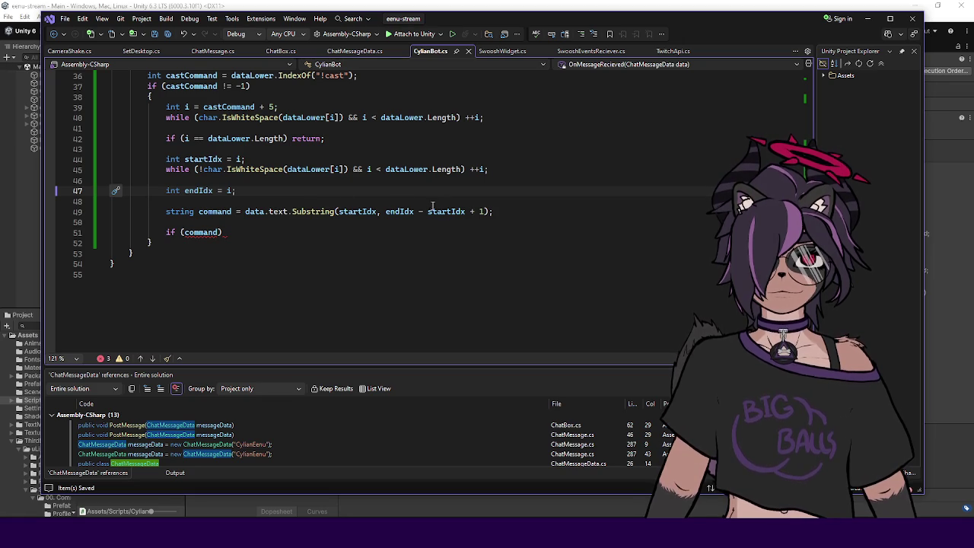
pyautogui.click(479, 212)
# - Drop the '+ 1' from the Substring length, save, and add a Debug.Log of the command
pyautogui.press('BackSpace')
pyautogui.press('BackSpace')
pyautogui.press('BackSpace')
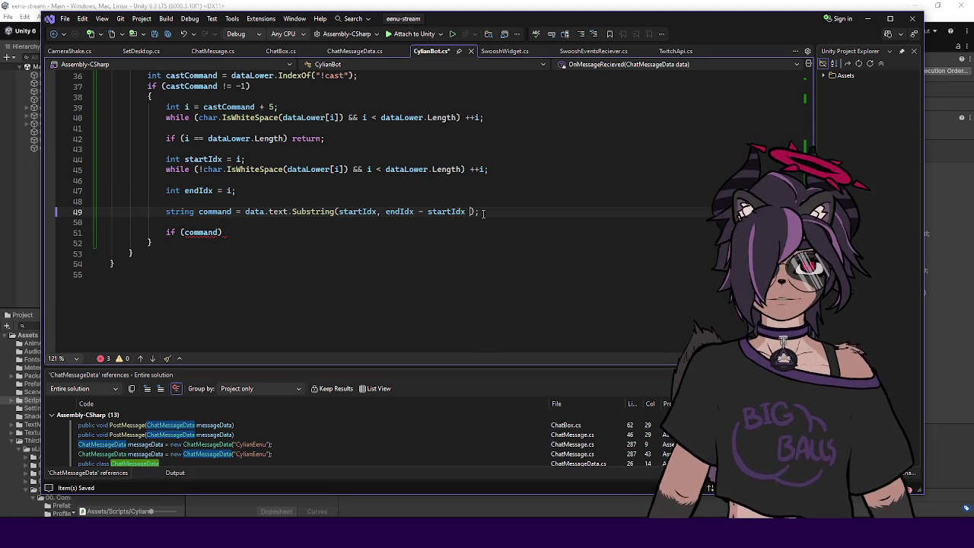
pyautogui.hotkey('ctrl', 's')
pyautogui.click(492, 213)
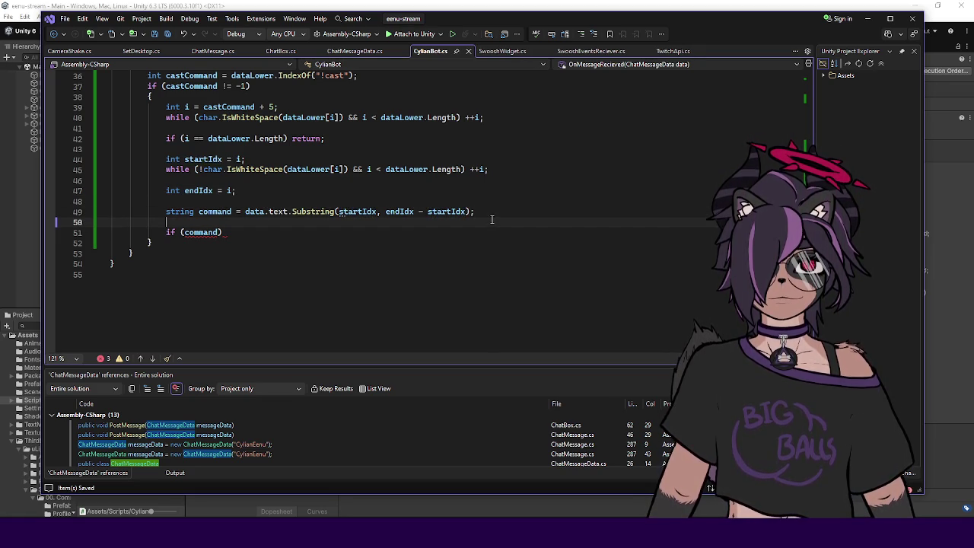
pyautogui.press('Return')
pyautogui.write('Debug.Log("Cast')
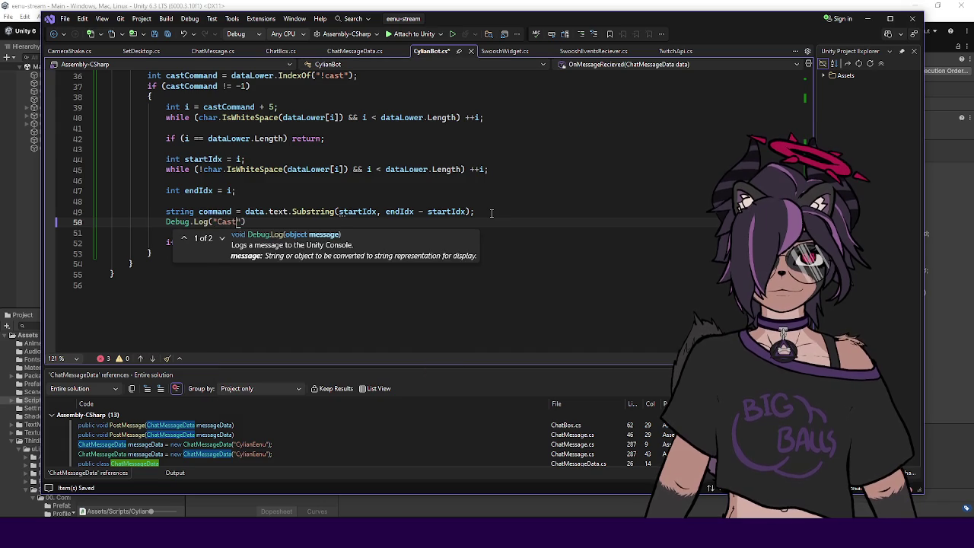
pyautogui.write('{}')
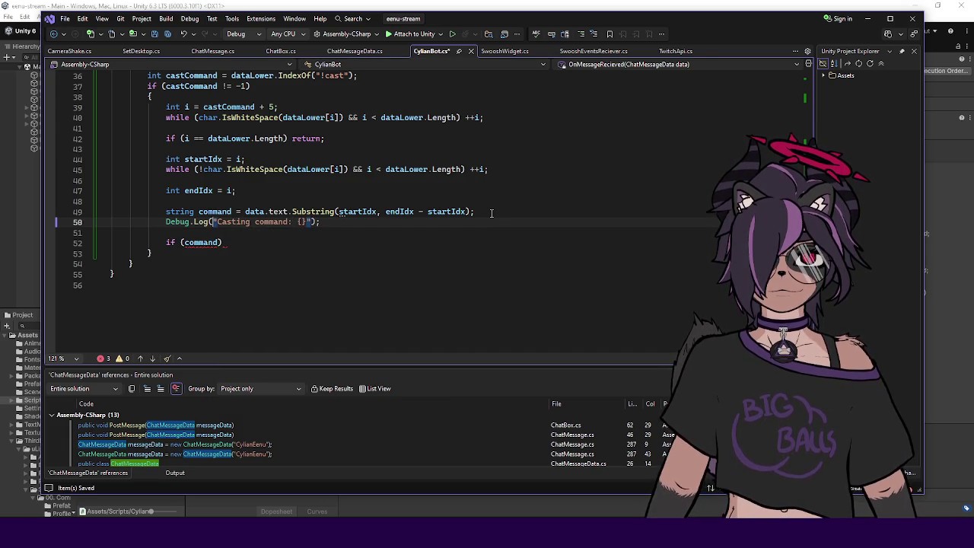
pyautogui.write('$')
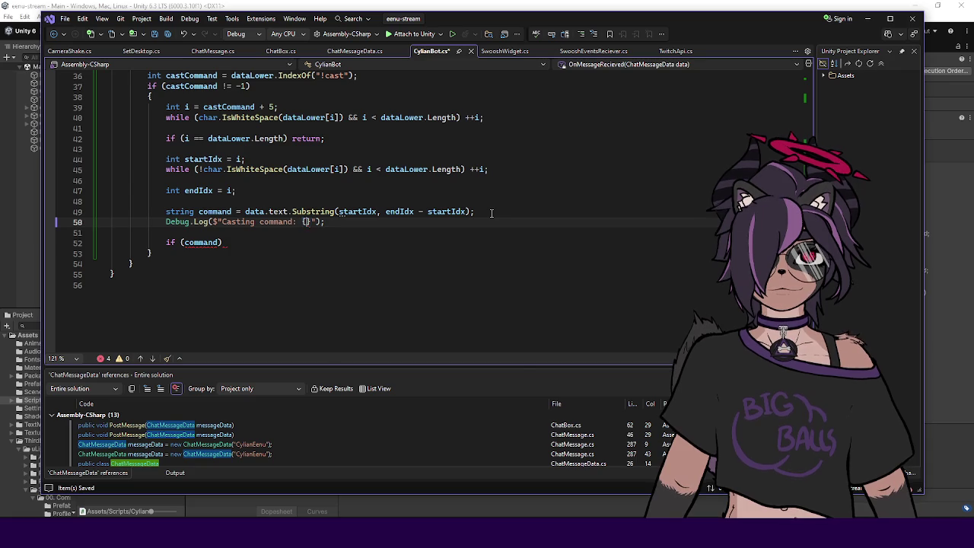
pyautogui.write('command')
pyautogui.press('Tab')
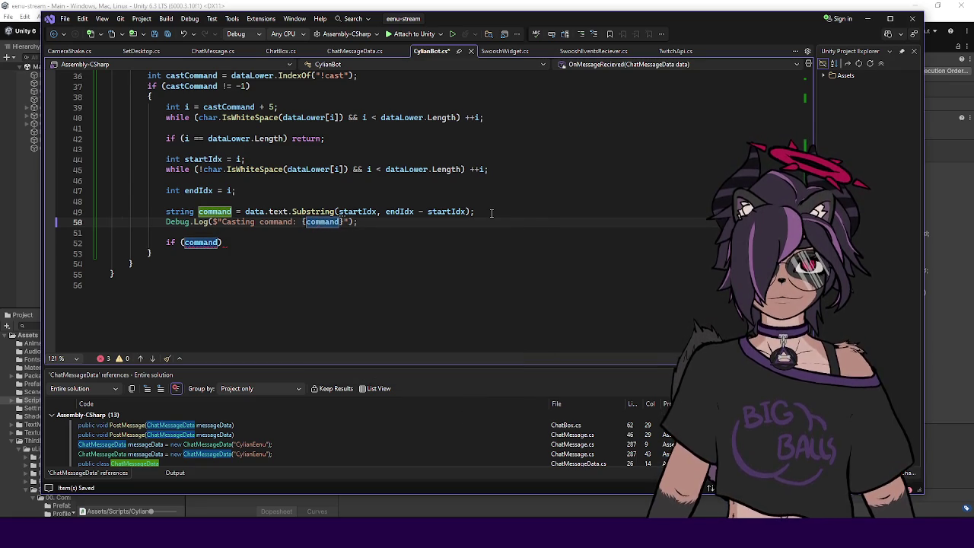
# - Change the condition to string.Equals(command, "earthquake") and open a braced block under it
pyautogui.click(404, 241)
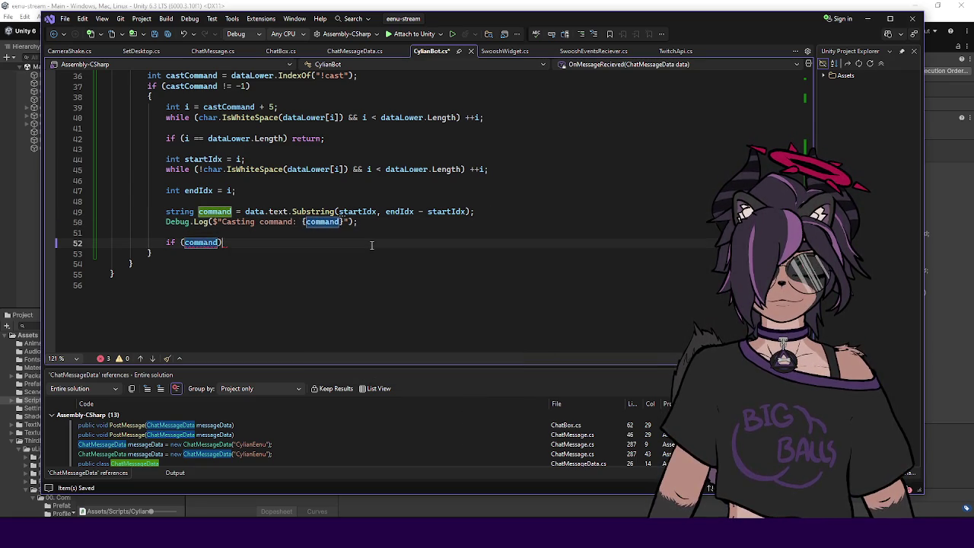
pyautogui.click(185, 243)
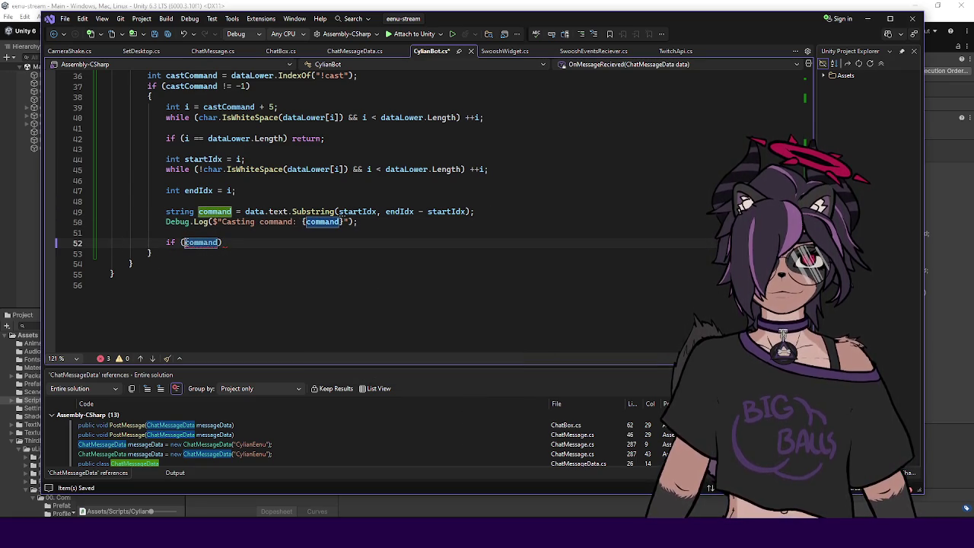
pyautogui.write('string.eq')
pyautogui.write('(')
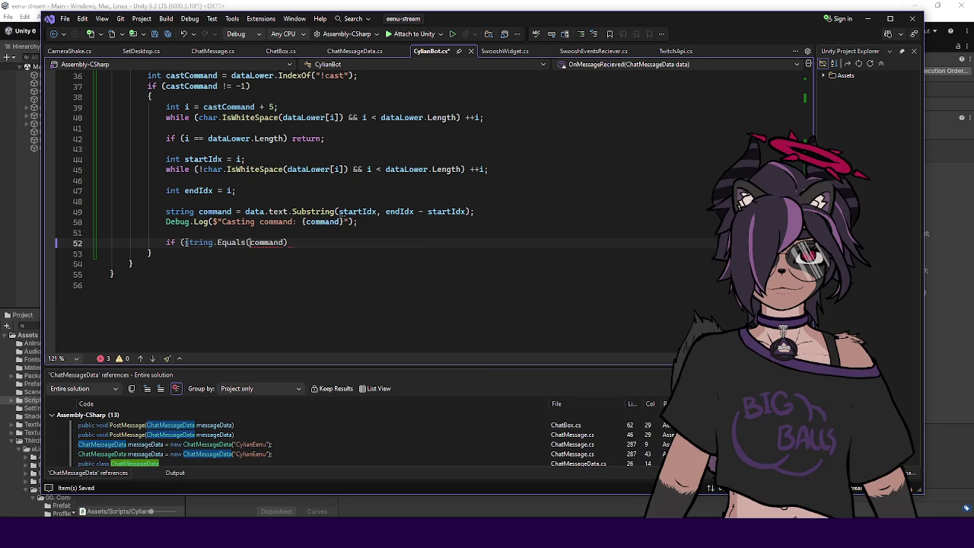
pyautogui.press('End')
pyautogui.write(', "')
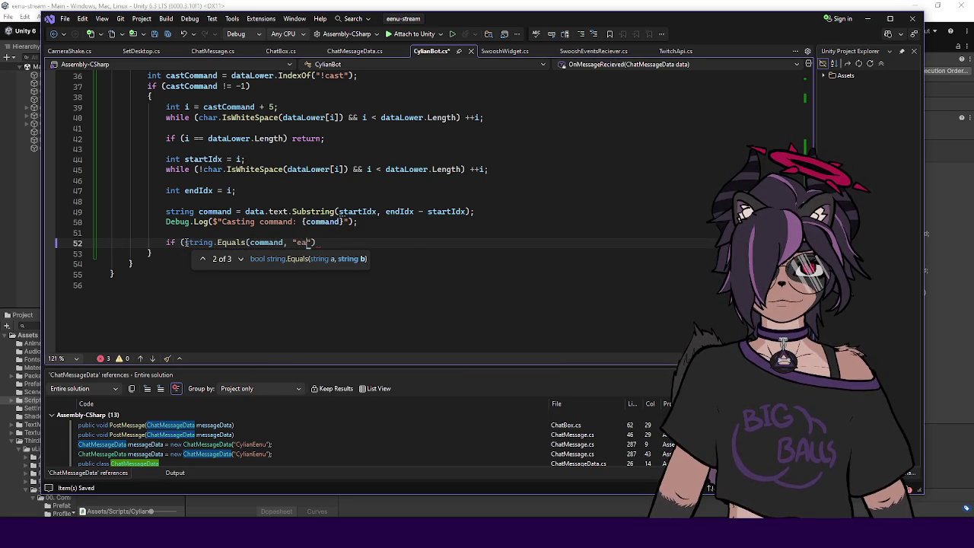
pyautogui.write('e')
pyautogui.press('End')
pyautogui.write(')')
pyautogui.press('Return')
pyautogui.write('{')
pyautogui.press('Return')
pyautogui.scroll(12, 186, 242)
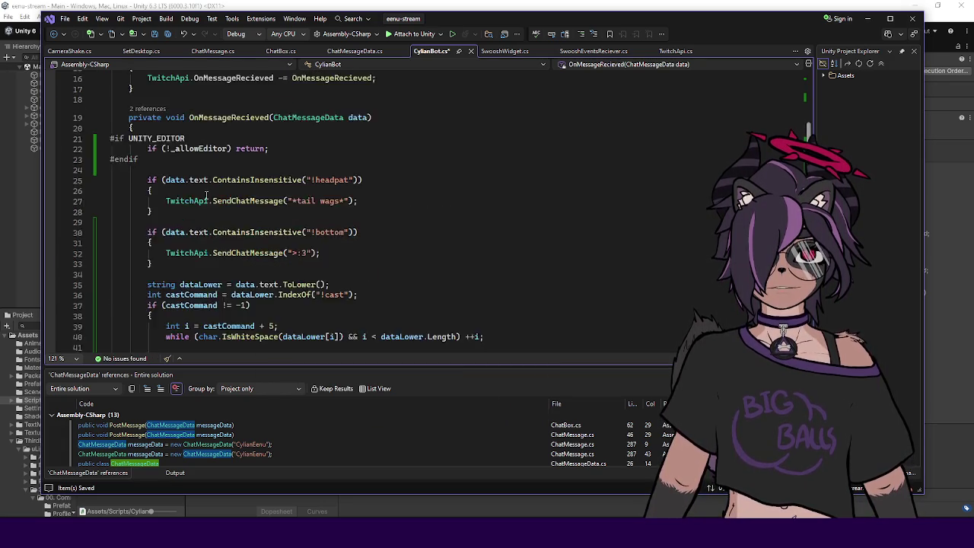
# - Declare a 'public CameraShake _cameraShake;' field above _allowEditor and save
pyautogui.click(299, 137)
pyautogui.press('Return')
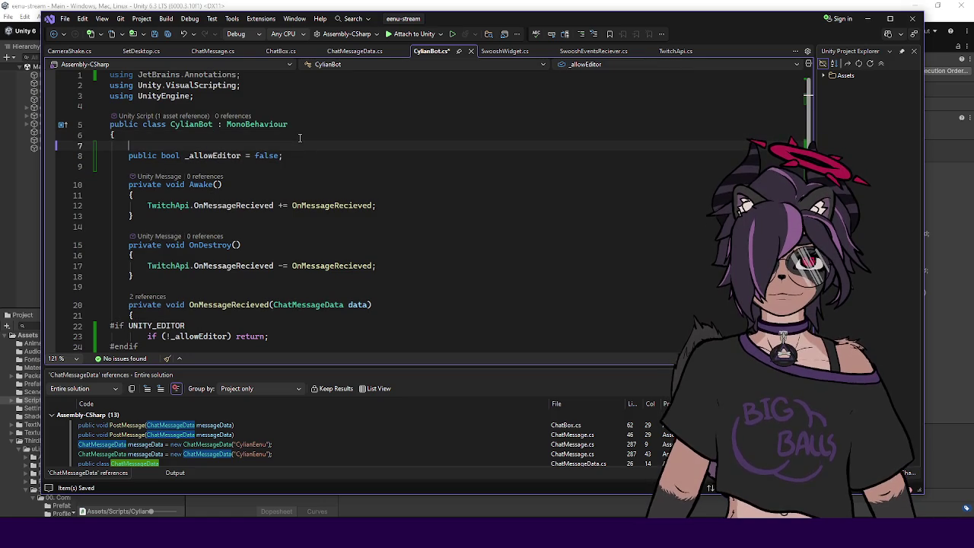
pyautogui.write('c')
pyautogui.press('BackSpace')
pyautogui.write('public Camer')
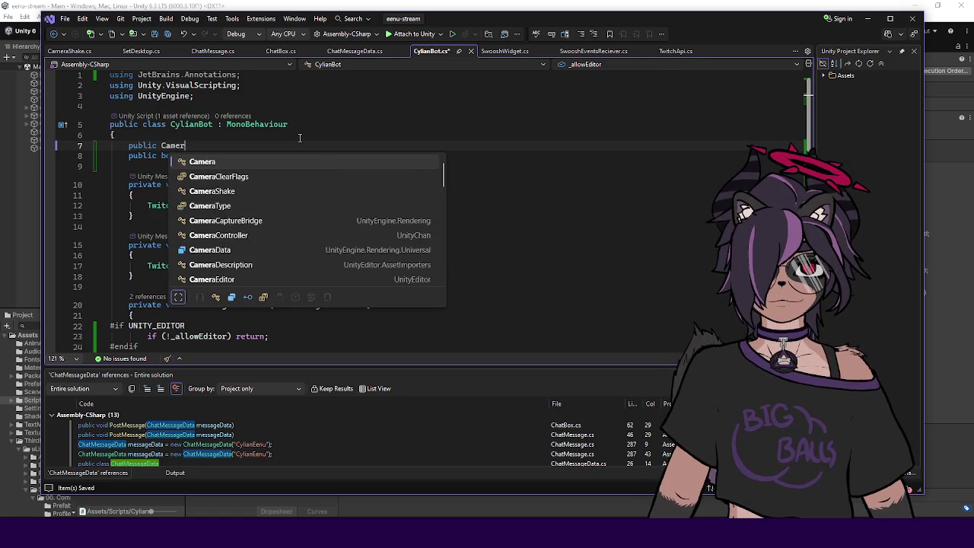
pyautogui.write('aSh')
pyautogui.press('Tab')
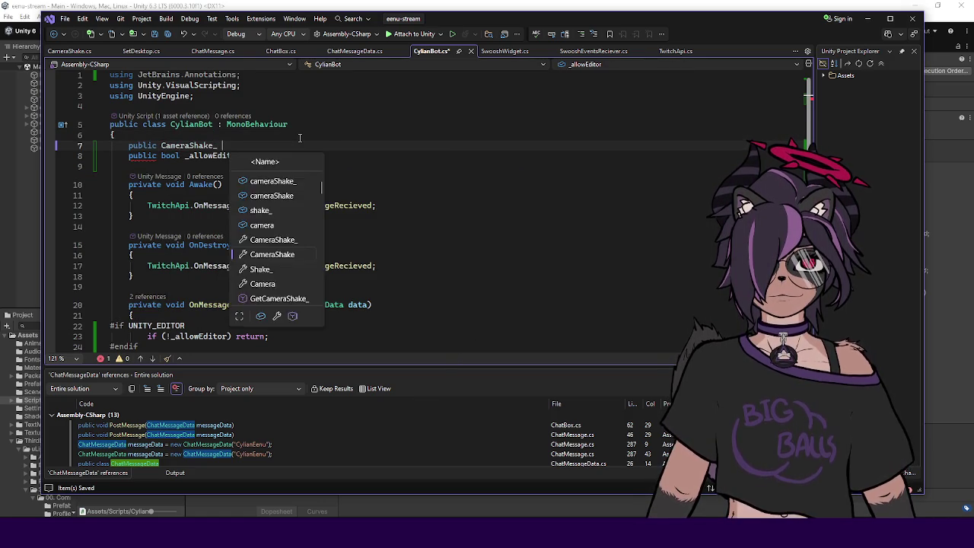
pyautogui.write('_camera')
pyautogui.press('Escape')
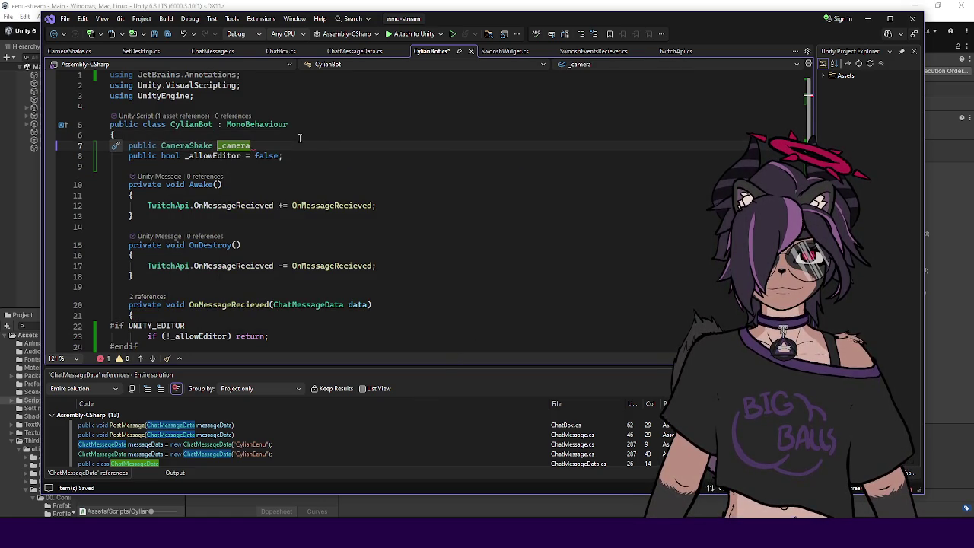
pyautogui.write('Shake;')
pyautogui.hotkey('ctrl', 's')
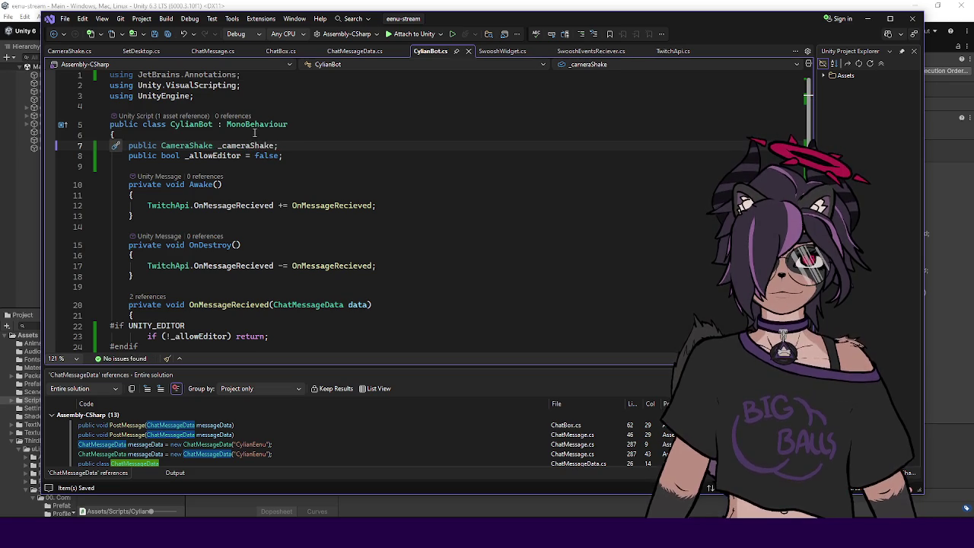
# - Call _cameraShake.DoShake(); inside the earthquake block
pyautogui.scroll(-14, 312, 252)
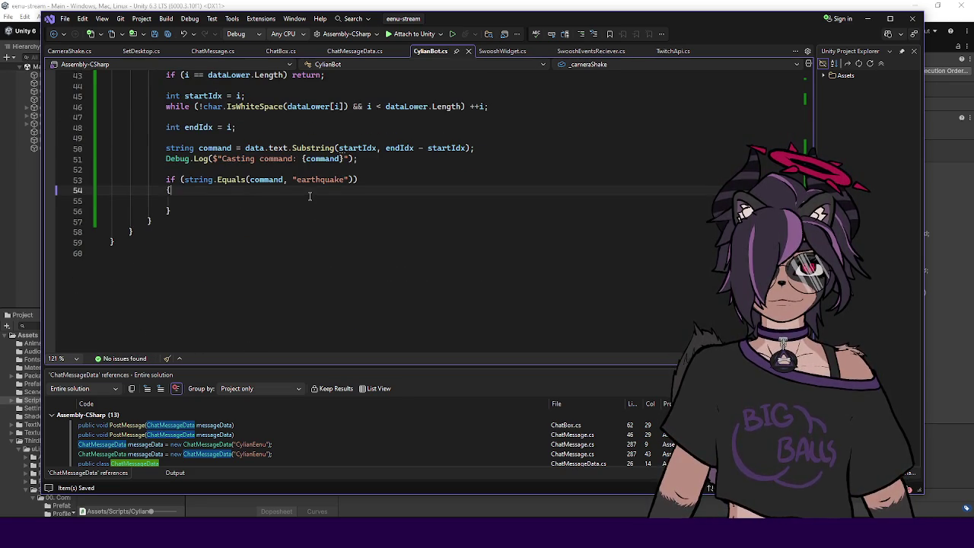
pyautogui.click(310, 200)
pyautogui.write('_cameraShake.dos')
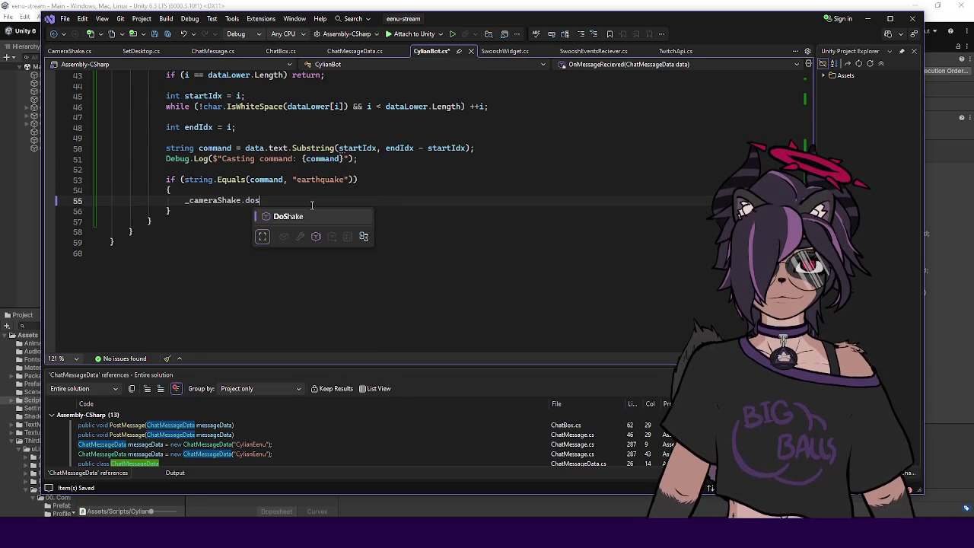
pyautogui.press('Tab')
pyautogui.write('();')
# - Remove the unused 'using JetBrains.Annotations;' line and return to Unity to recompile
pyautogui.scroll(11, 274, 130)
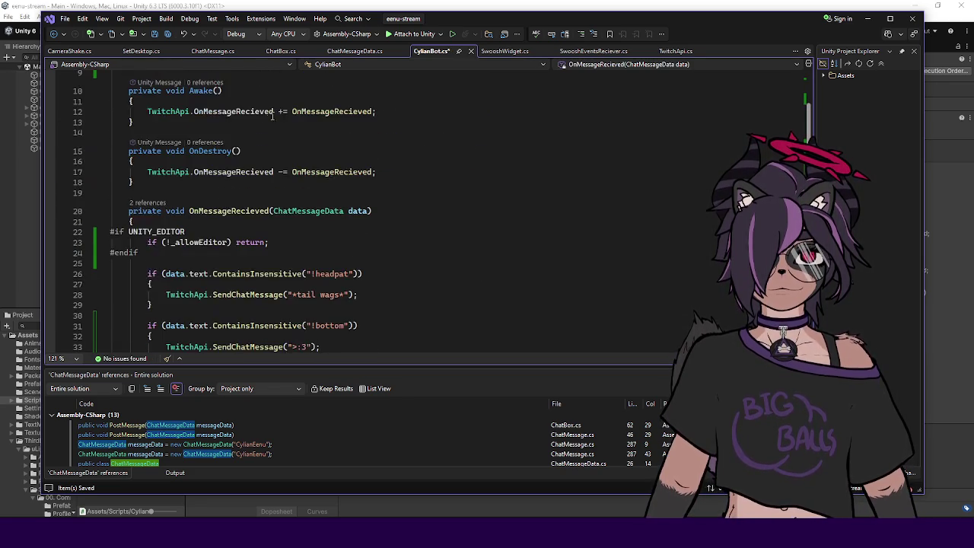
pyautogui.scroll(3, 266, 114)
pyautogui.click(273, 79)
pyautogui.hotkey('ctrl', 'x')
pyautogui.scroll(-6, 274, 114)
pyautogui.scroll(6, 275, 87)
pyautogui.scroll(-11, 276, 90)
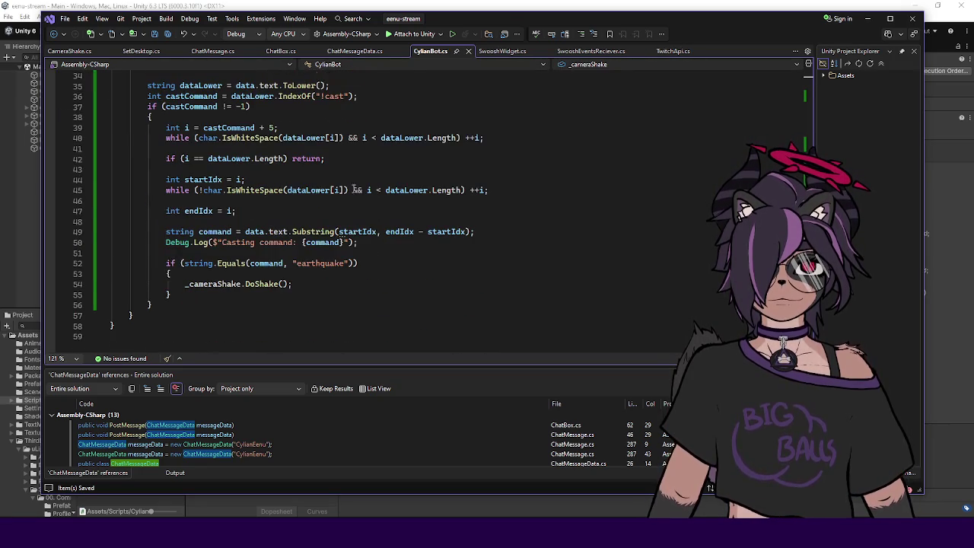
pyautogui.click(349, 278)
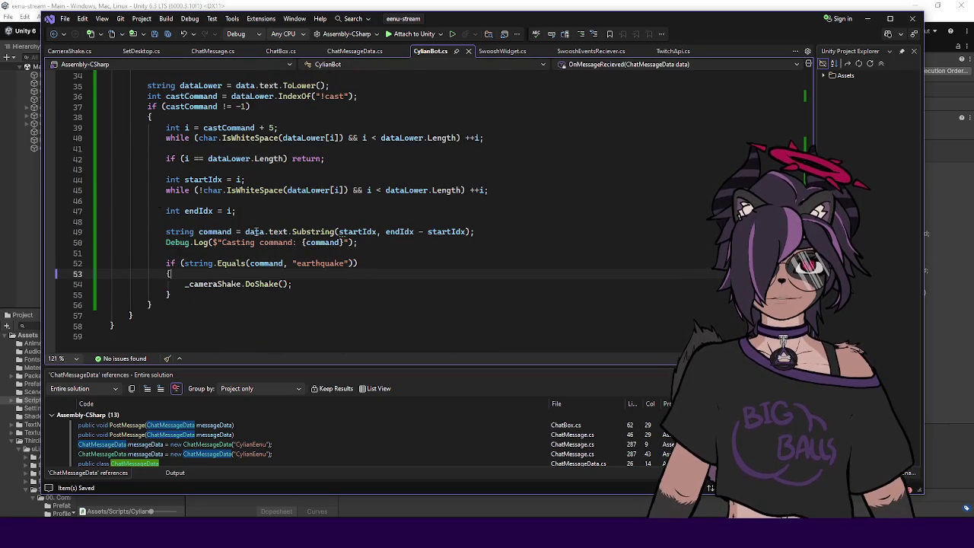
pyautogui.click(21, 7)
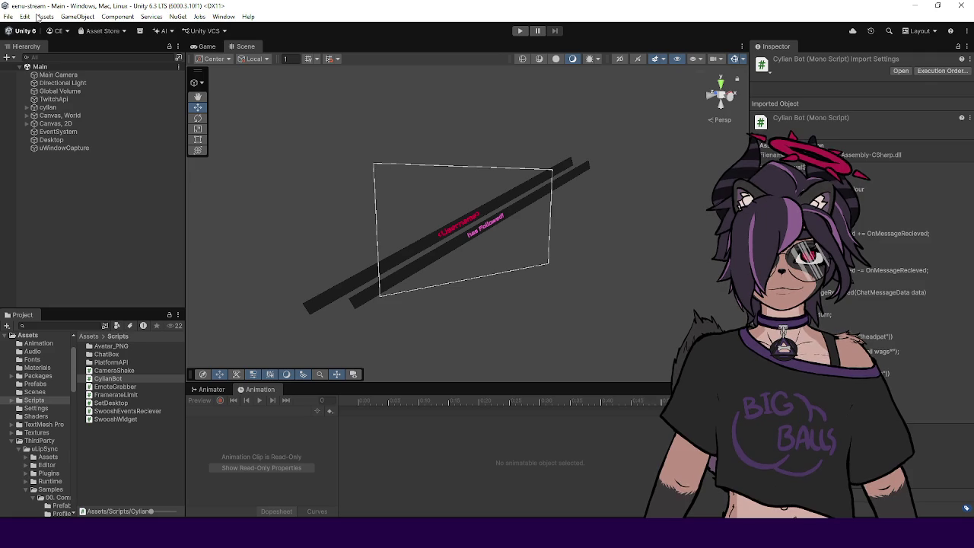
# - Deactivate uWindowCapture and Desktop, enter Play mode, and select TwitchApi
pyautogui.click(49, 185)
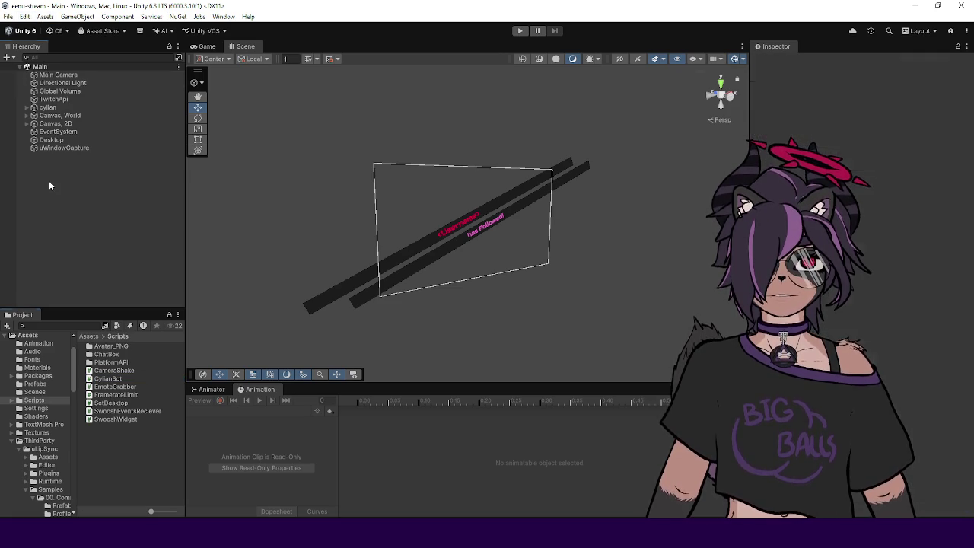
pyautogui.click(82, 147)
pyautogui.click(776, 63)
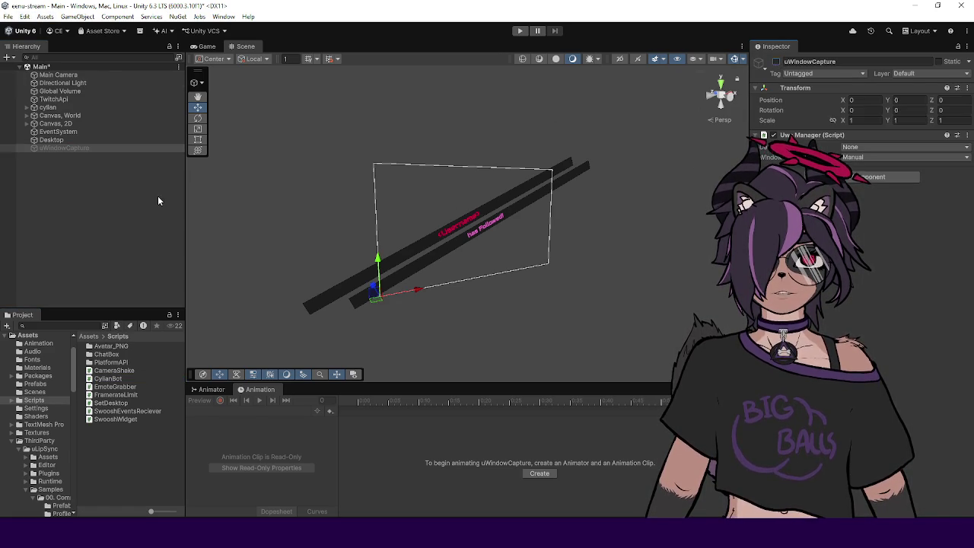
pyautogui.click(82, 141)
pyautogui.click(776, 62)
pyautogui.click(139, 189)
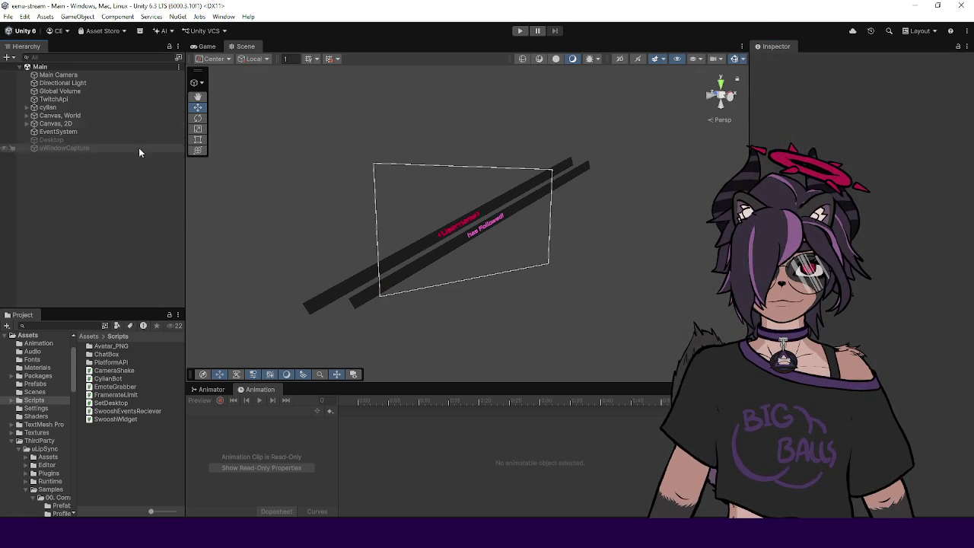
pyautogui.click(520, 32)
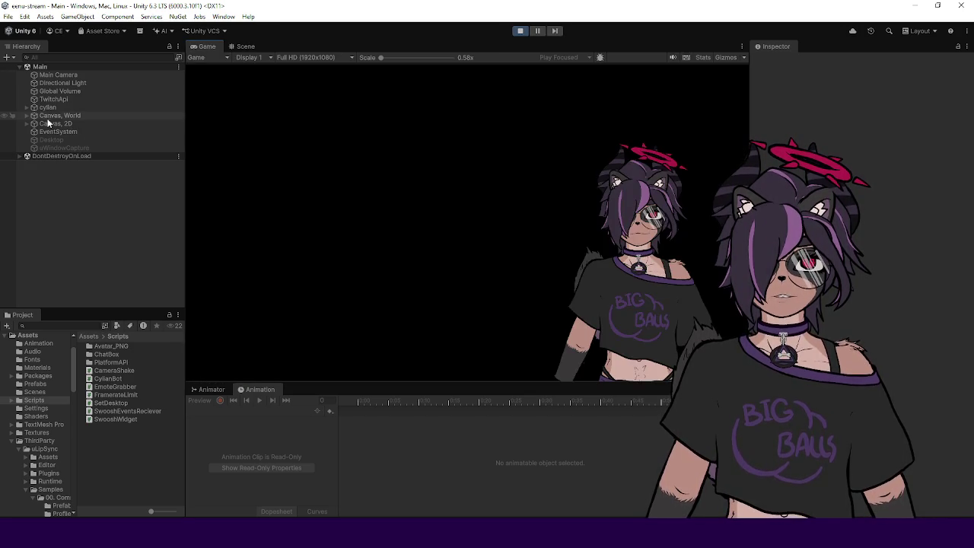
pyautogui.click(65, 98)
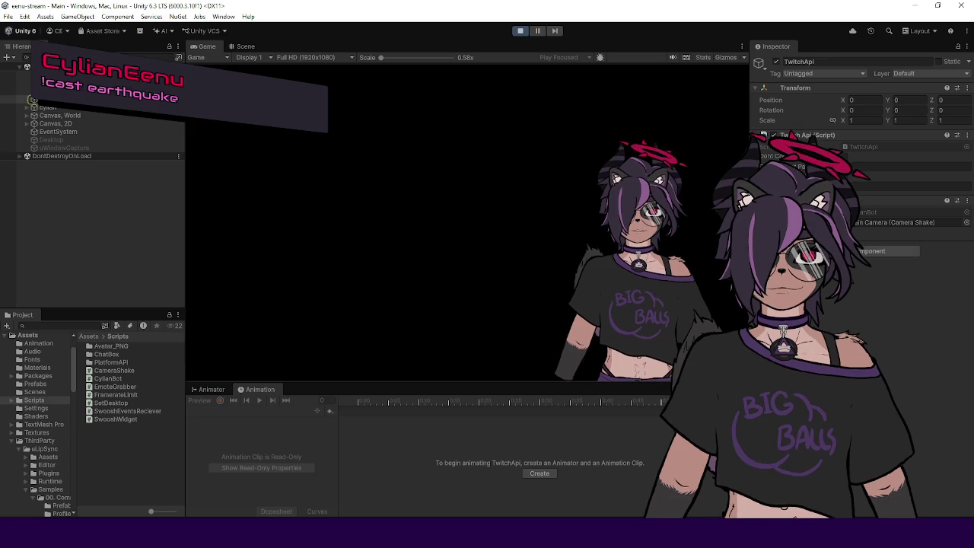
# - Return to Visual Studio's CylianBot.cs after watching the !cast earthquake message arrive
pyautogui.hotkey('alt', 'Tab')
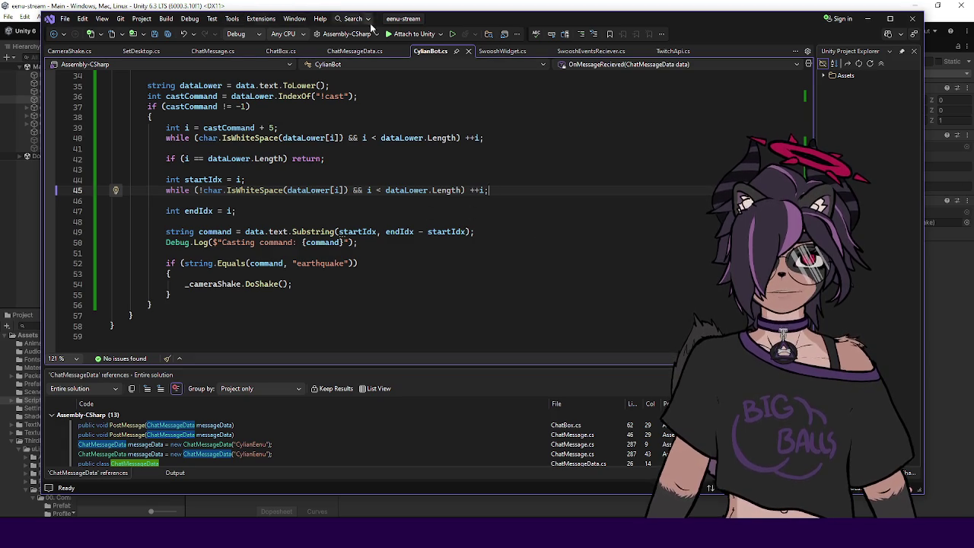
# - Assign Main Camera as CylianBot's camera shake reference in Unity, then return to the code
pyautogui.moveTo(514, 26); pyautogui.dragTo(533, 64)
pyautogui.click(501, 43)
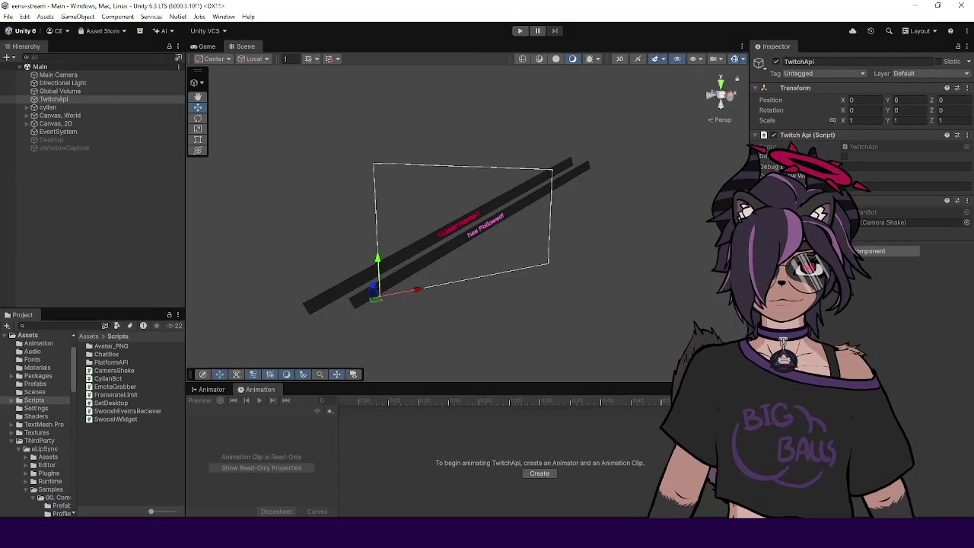
pyautogui.moveTo(72, 75); pyautogui.dragTo(883, 222)
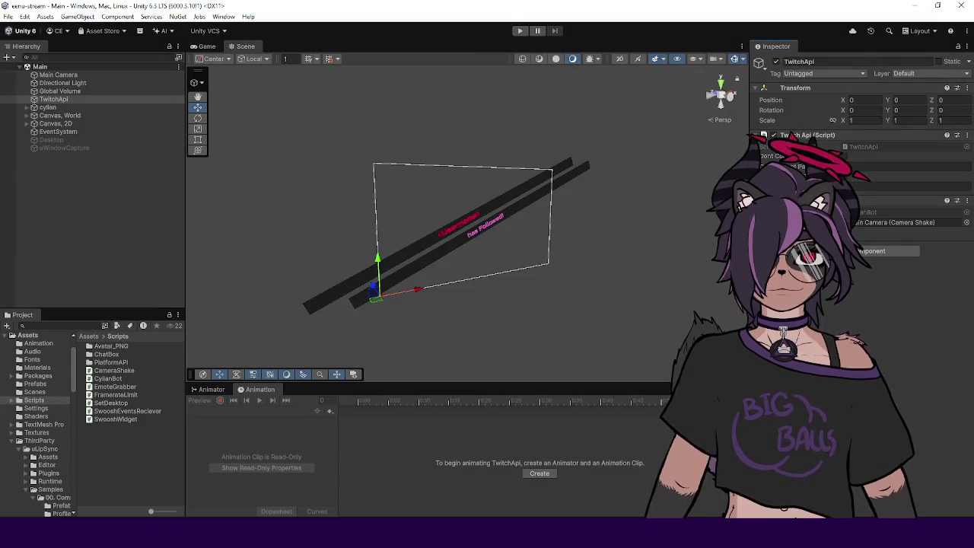
pyautogui.hotkey('alt', 'Tab')
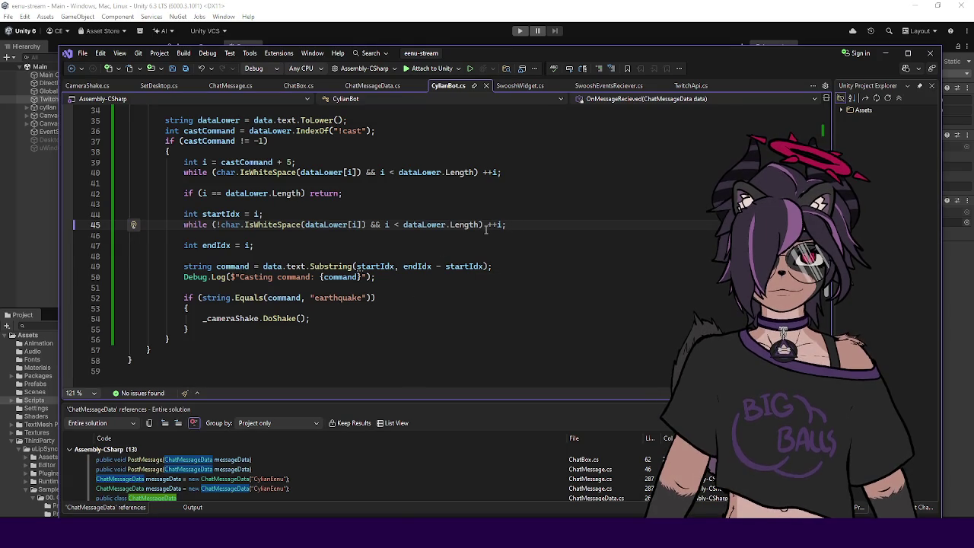
# - Move 'i < dataLower.Length &&' to the front of the line 45 while condition
pyautogui.moveTo(480, 224); pyautogui.dragTo(378, 225)
pyautogui.hotkey('ctrl', 'x')
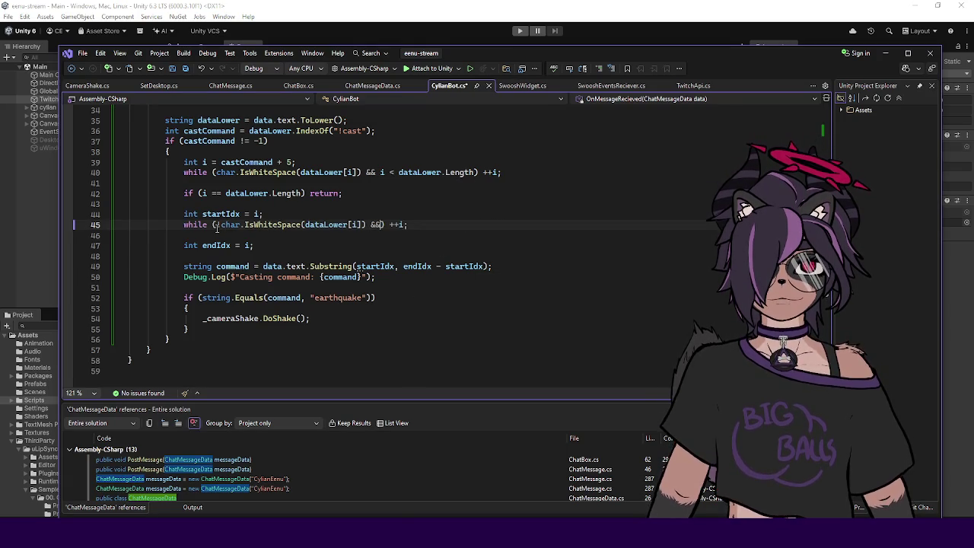
pyautogui.click(216, 224)
pyautogui.hotkey('ctrl', 'v')
pyautogui.write('&&')
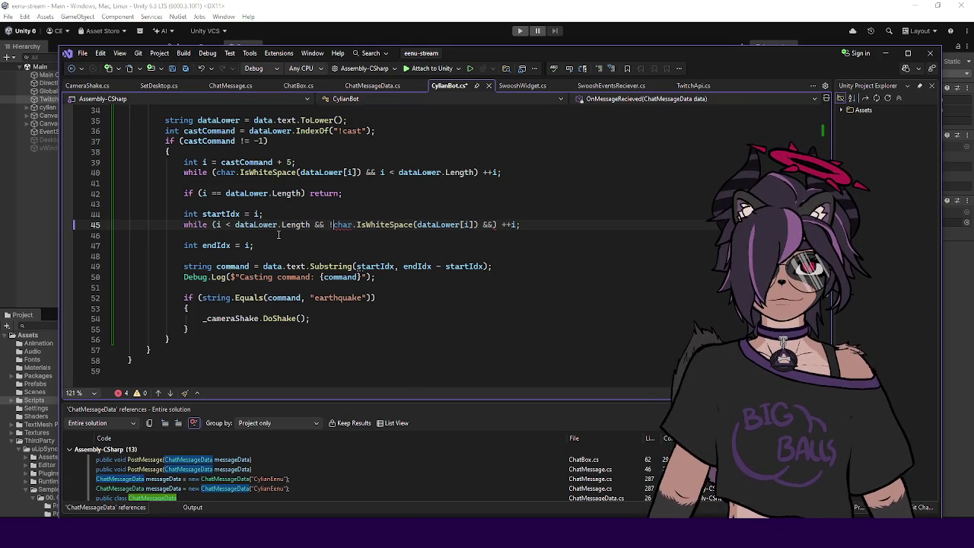
pyautogui.press('BackSpace')
pyautogui.press('BackSpace')
pyautogui.press('BackSpace')
pyautogui.write(')')
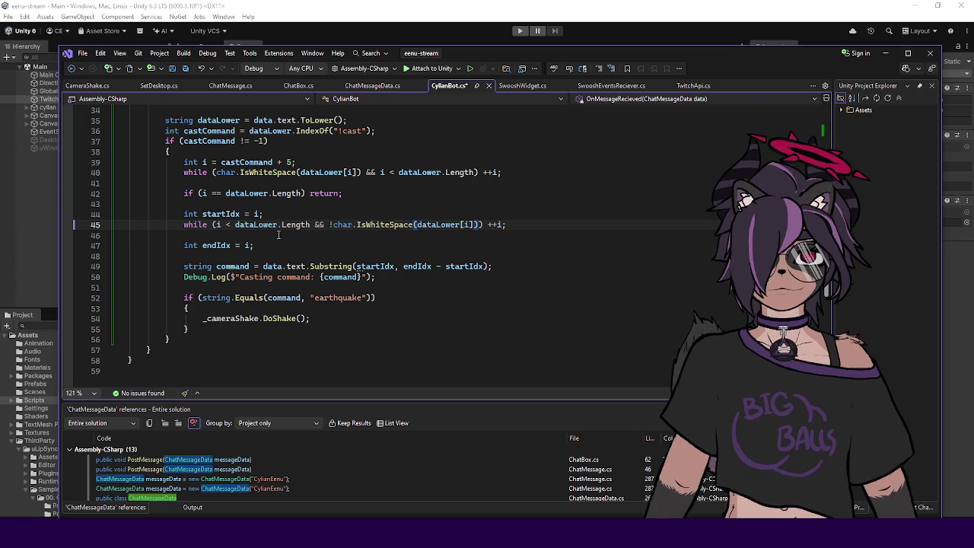
# - Move 'i < dataLower.Length &&' to the front of line 40's loop and save
pyautogui.moveTo(379, 172); pyautogui.dragTo(475, 174)
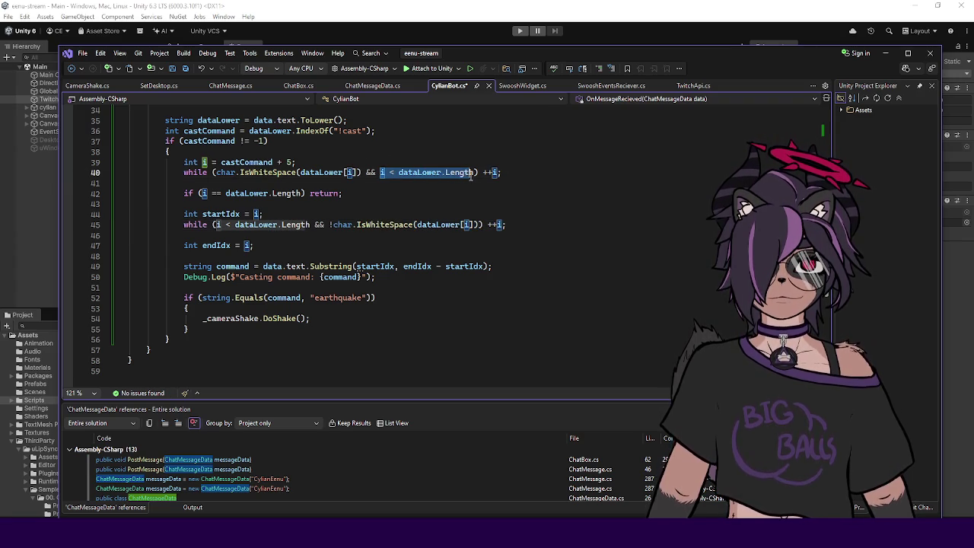
pyautogui.press('BackSpace')
pyautogui.press('BackSpace')
pyautogui.press('BackSpace')
pyautogui.press('BackSpace')
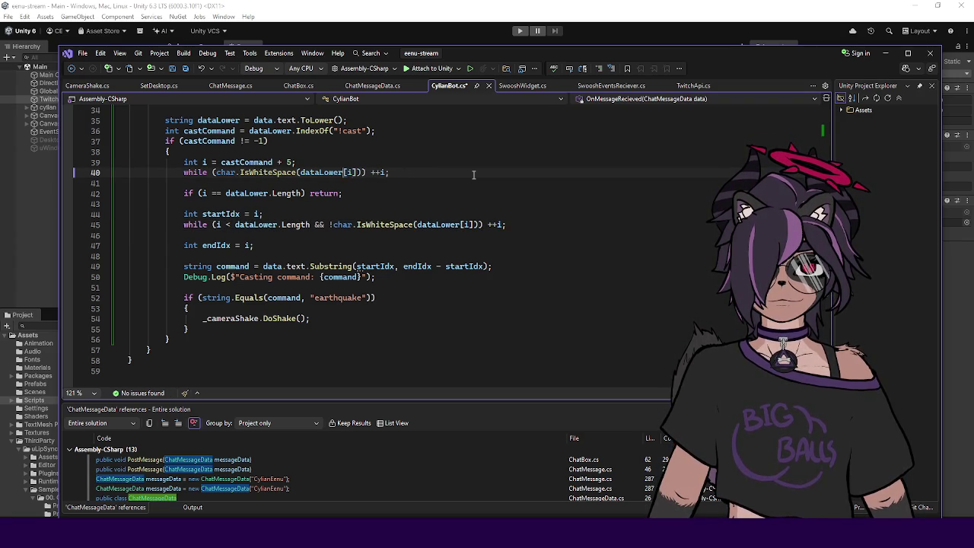
pyautogui.write('i < dataLower.Length && !')
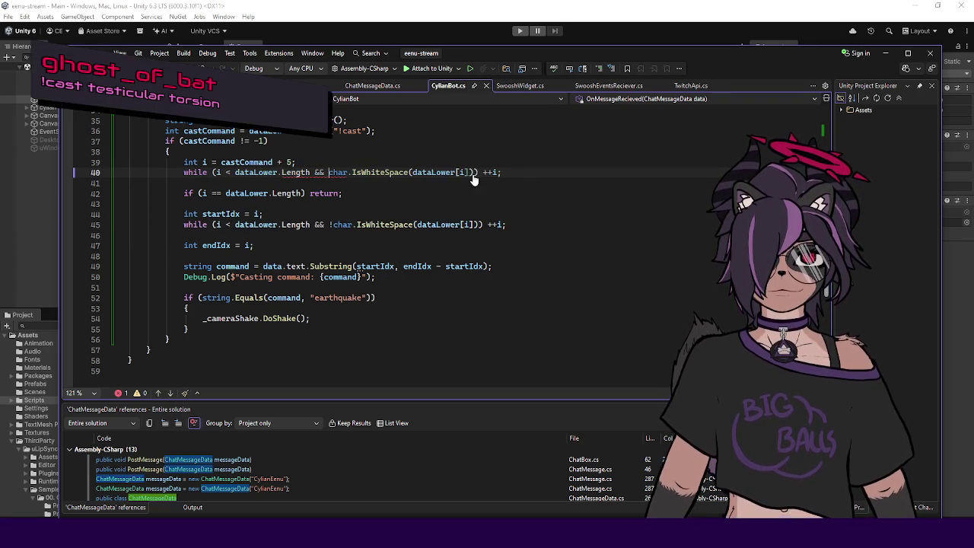
pyautogui.hotkey('ctrl', 's')
pyautogui.click(443, 13)
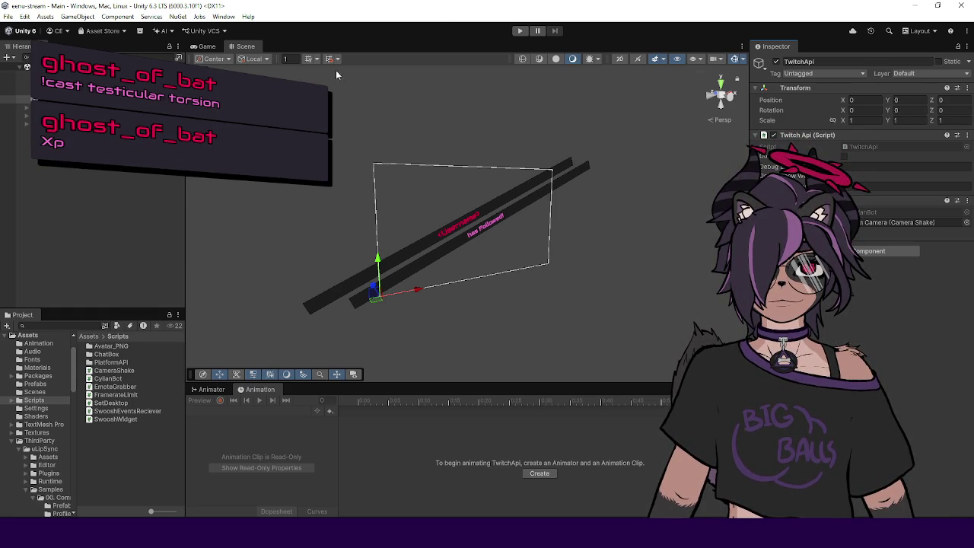
# - Run Play mode, select TwitchApi while the earthquake command arrives, then stop playing
pyautogui.click(158, 182)
pyautogui.moveTo(180, 198); pyautogui.dragTo(169, 199)
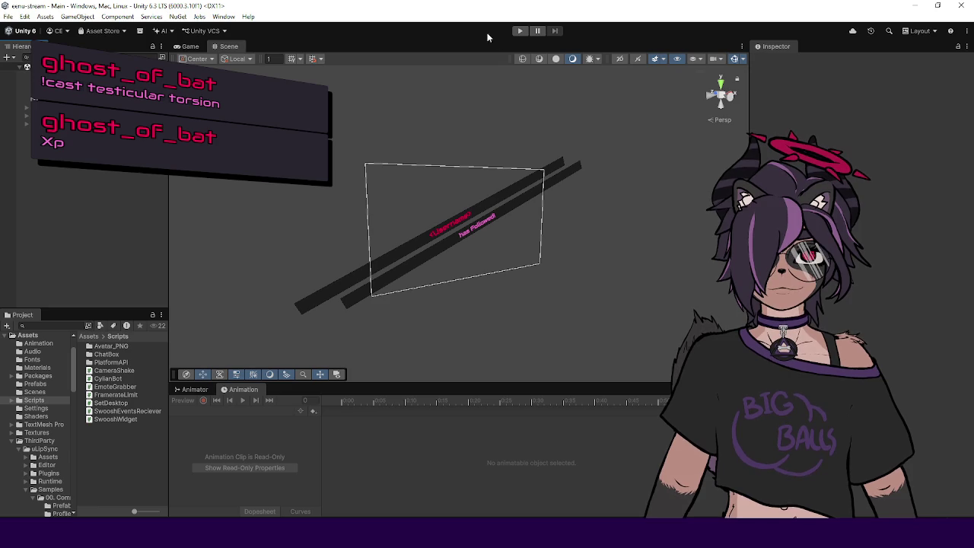
pyautogui.click(519, 32)
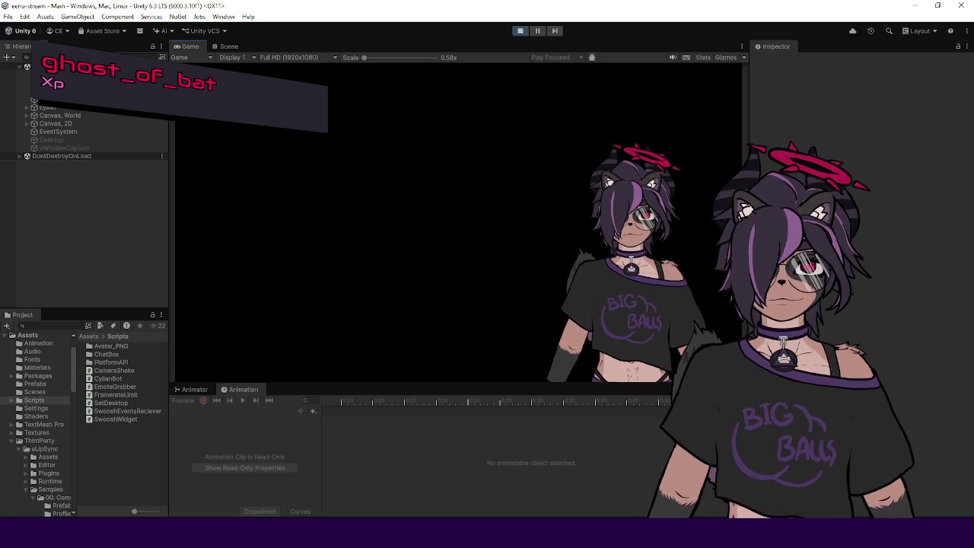
pyautogui.click(79, 99)
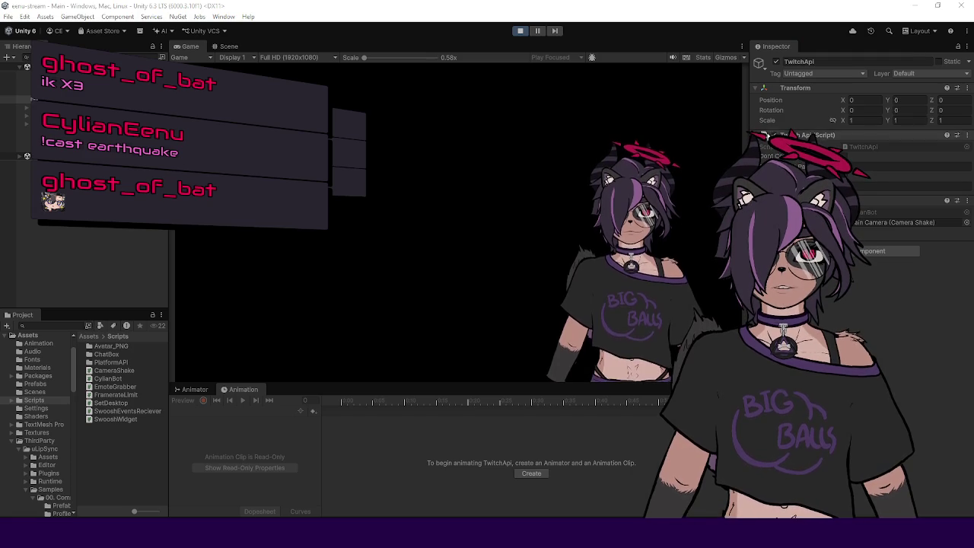
pyautogui.click(519, 31)
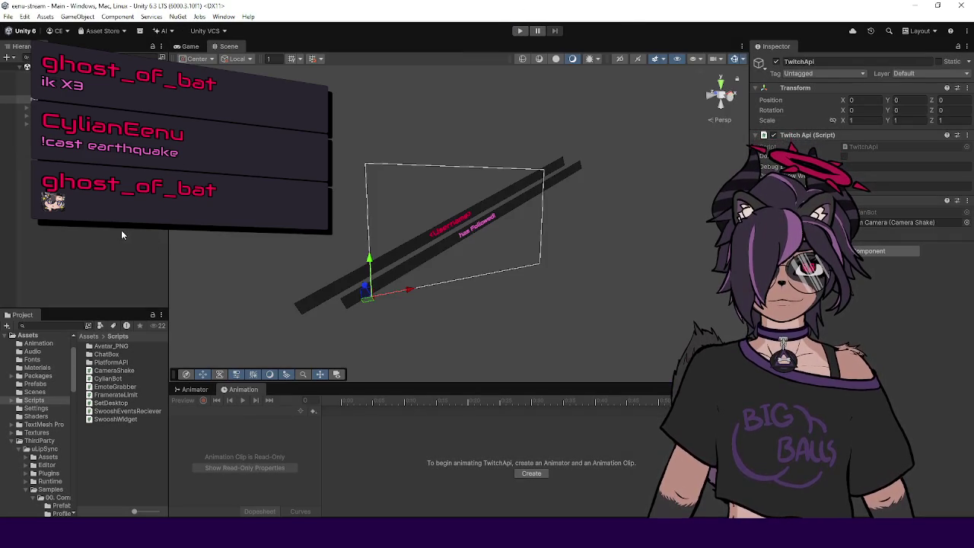
# - Reselect only TwitchApi in the Hierarchy and close the File menu without choosing anything
pyautogui.click(114, 107)
pyautogui.keyDown('ctrl'); pyautogui.click(114, 141); pyautogui.keyUp('ctrl')
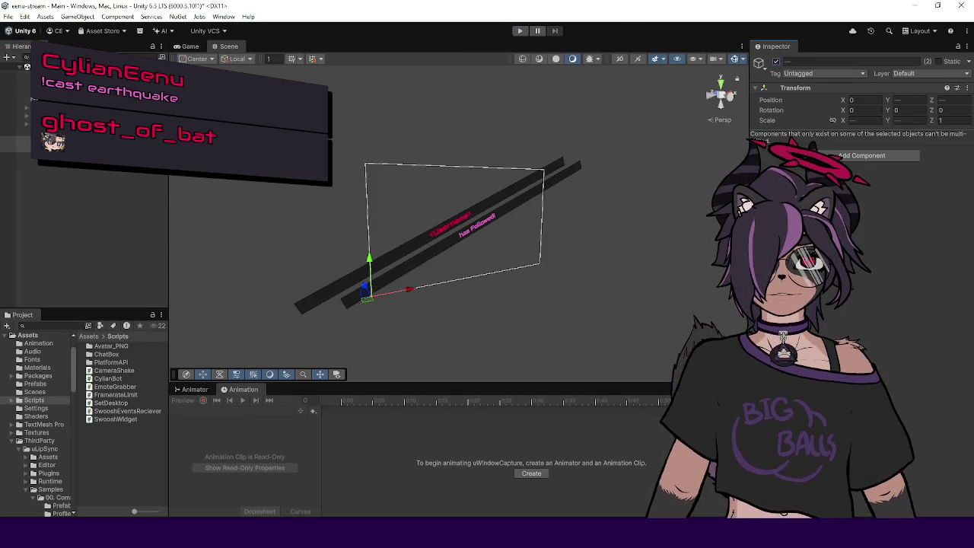
pyautogui.click(23, 99)
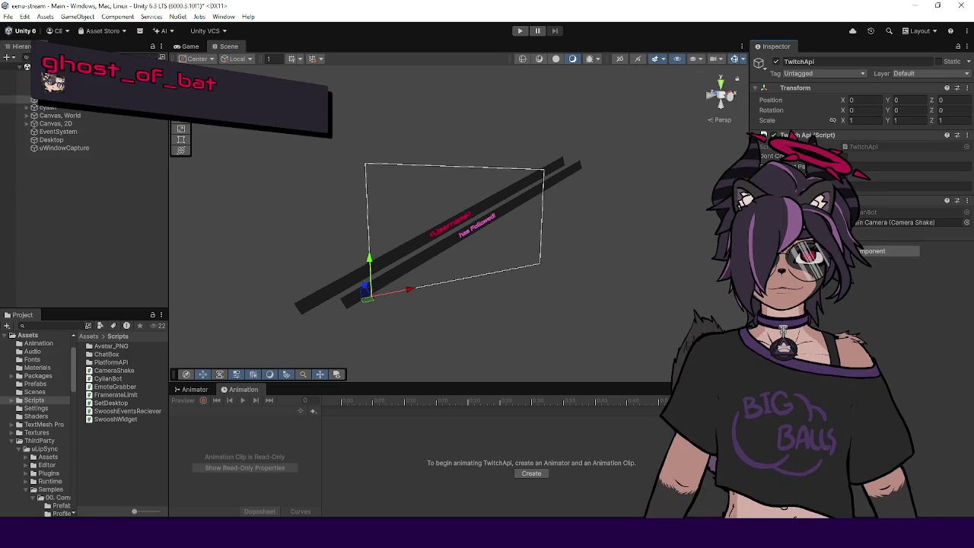
pyautogui.click(7, 16)
pyautogui.click(393, 161)
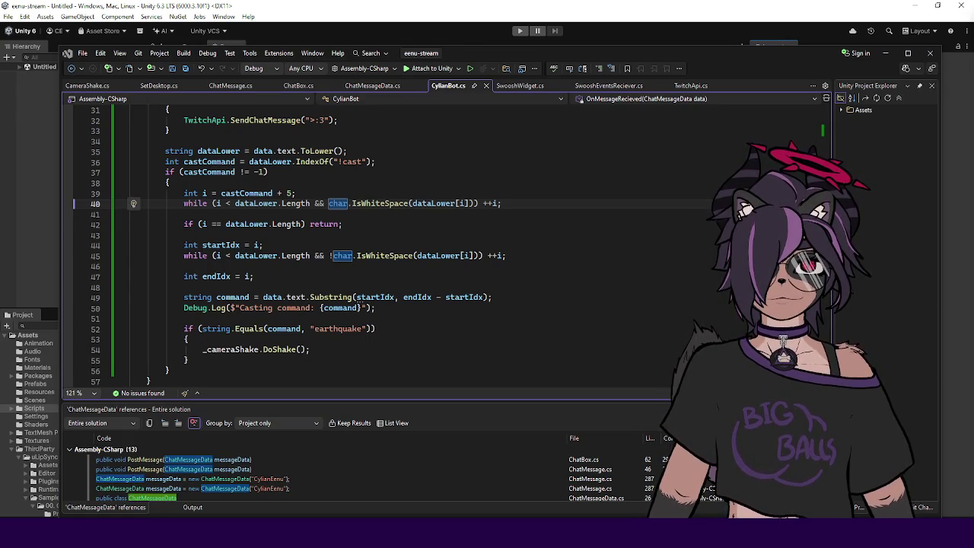
# - Drag the Visual Studio window to the right until it is mostly off screen
pyautogui.moveTo(764, 57)
pyautogui.mouseDown()
pyautogui.moveTo(923, 59)
pyautogui.moveTo(760, 46)
pyautogui.moveTo(769, 76)
pyautogui.moveTo(771, 68)
pyautogui.mouseUp()
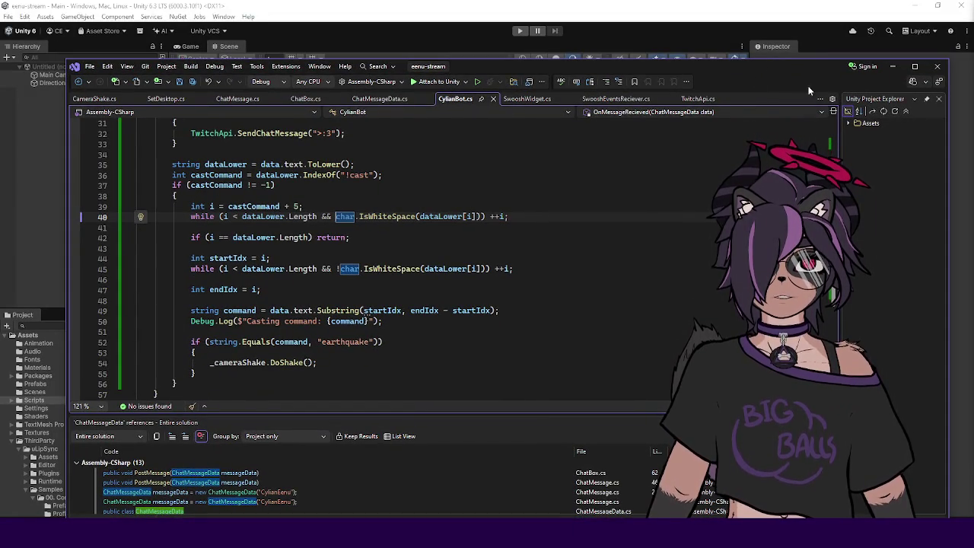
pyautogui.moveTo(698, 67); pyautogui.dragTo(973, 67)
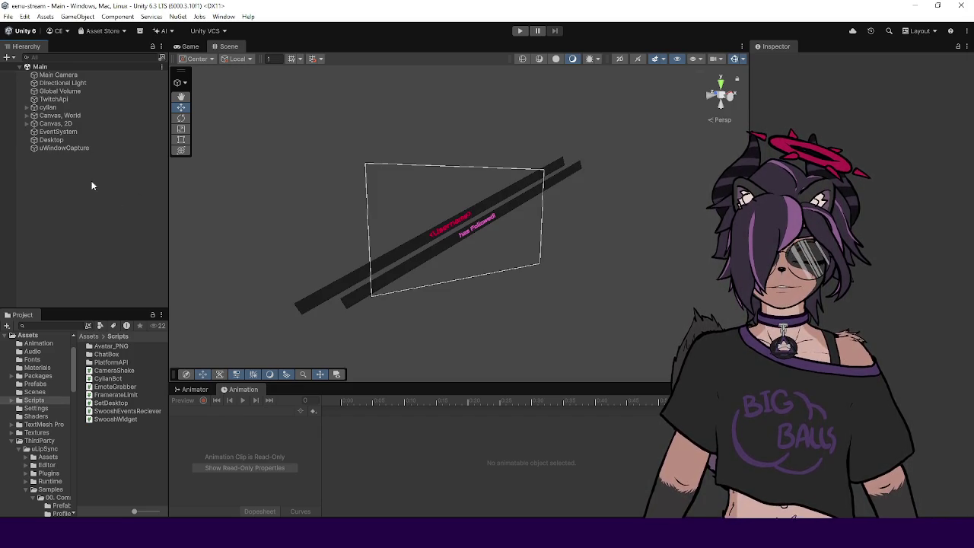
# - Select Desktop and enter 0 in a field of its uWindowCapture texture component
pyautogui.click(71, 150)
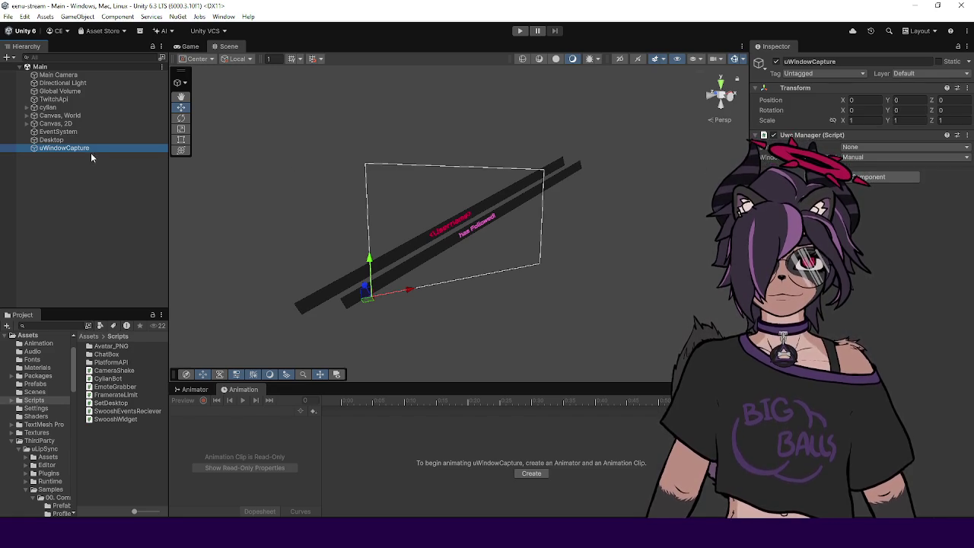
pyautogui.click(51, 140)
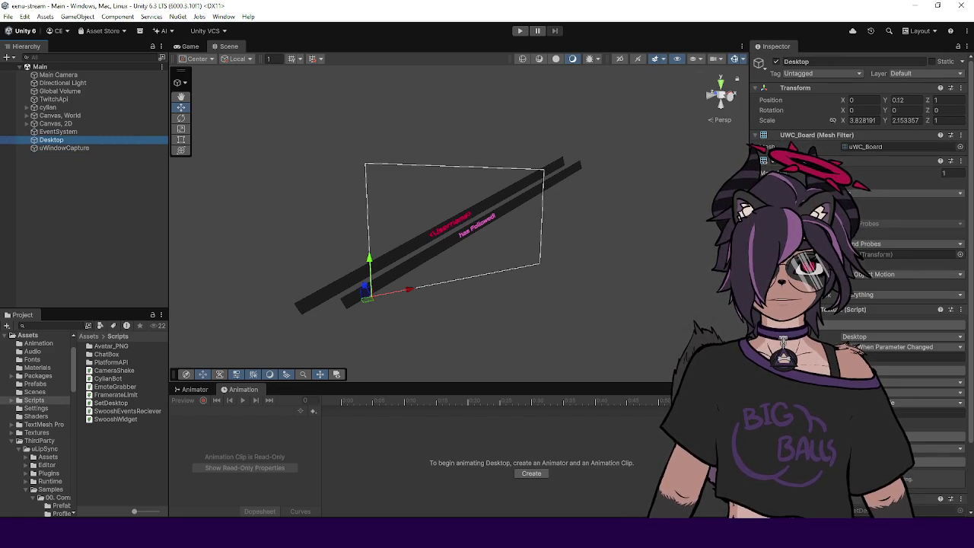
pyautogui.scroll(-3, 860, 267)
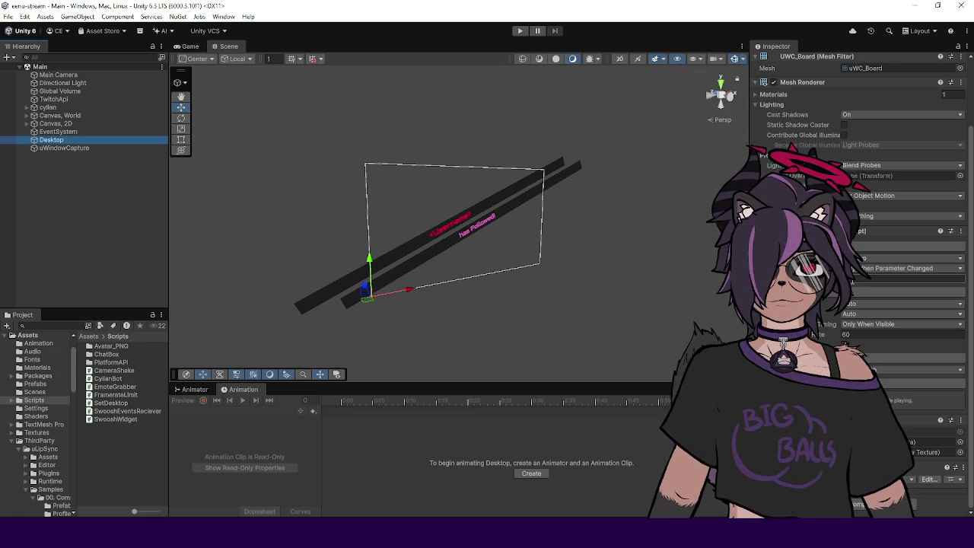
pyautogui.click(906, 279)
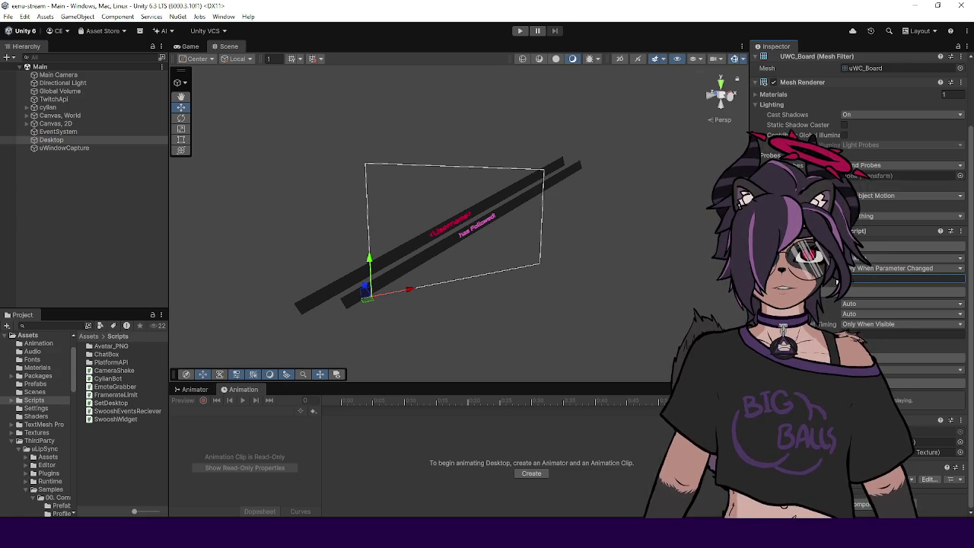
pyautogui.scroll(3, 854, 280)
pyautogui.write('0')
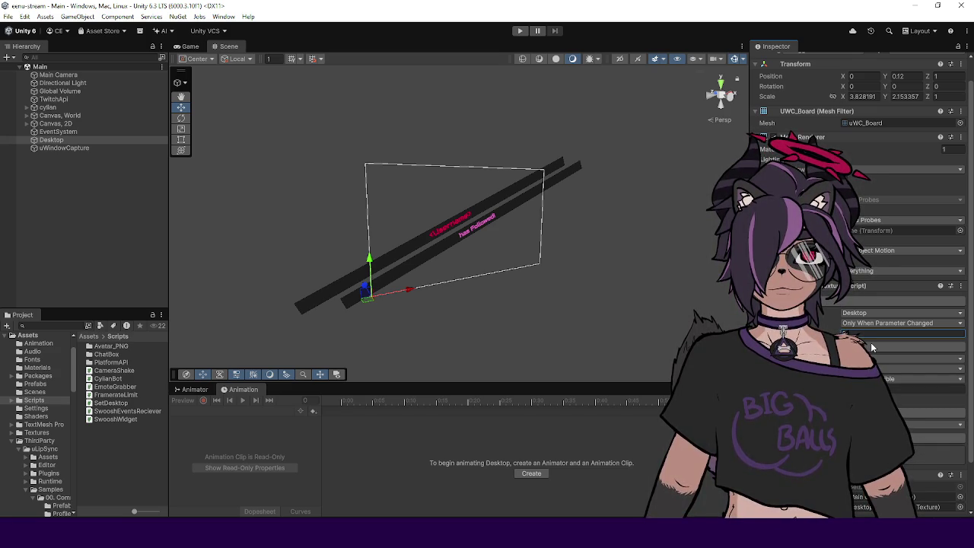
pyautogui.press('Return')
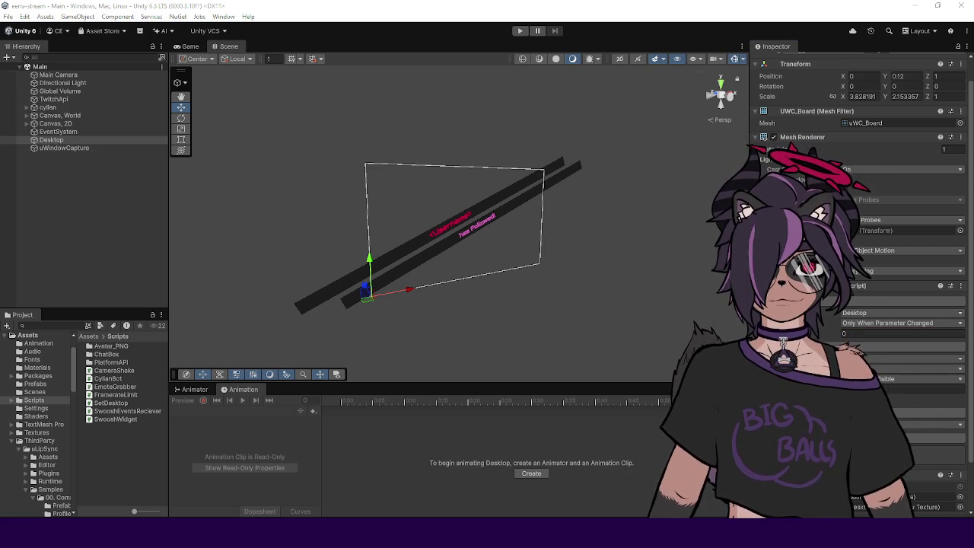
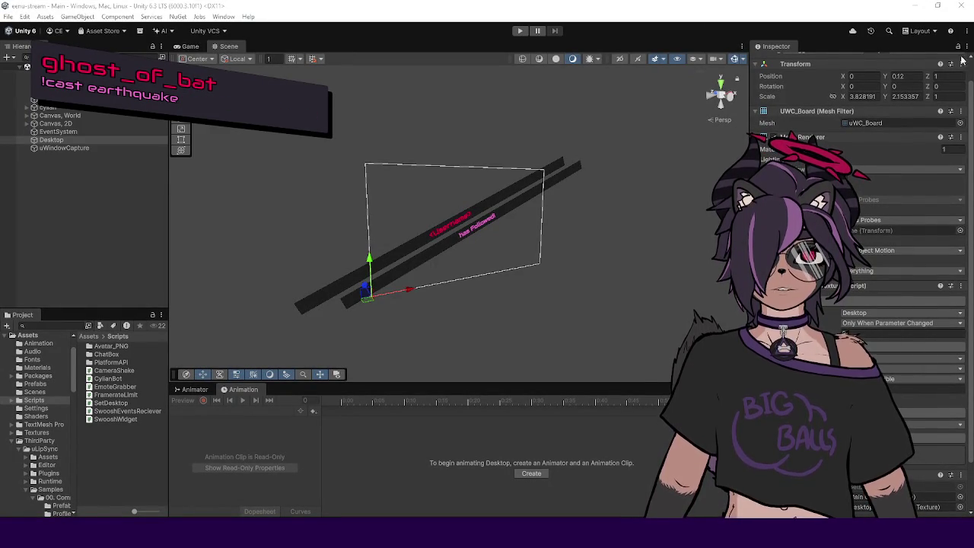
# - Add uWindowCapture to the selection alongside Desktop, then start the scene in Play mode
pyautogui.keyDown('ctrl'); pyautogui.click(106, 148); pyautogui.keyUp('ctrl')
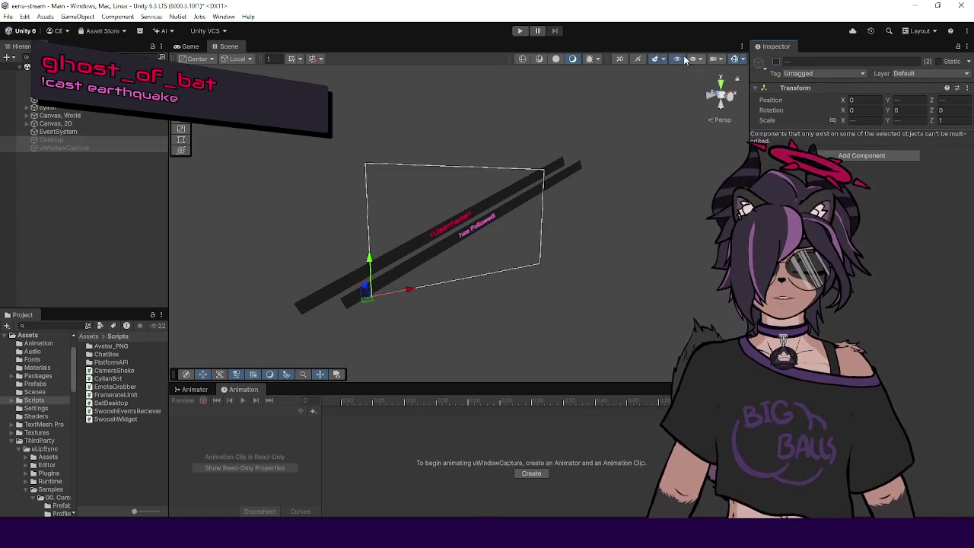
pyautogui.hotkey('ctrl', 'p')
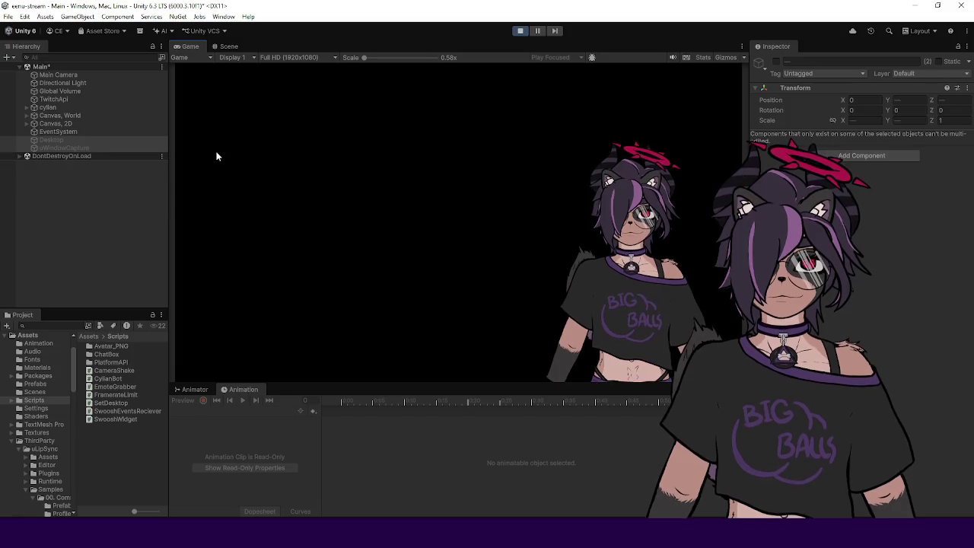
# - Inspect Desktop and uWindowCapture in turn, then show the TwitchApi object's components in the Inspector
pyautogui.click(61, 142)
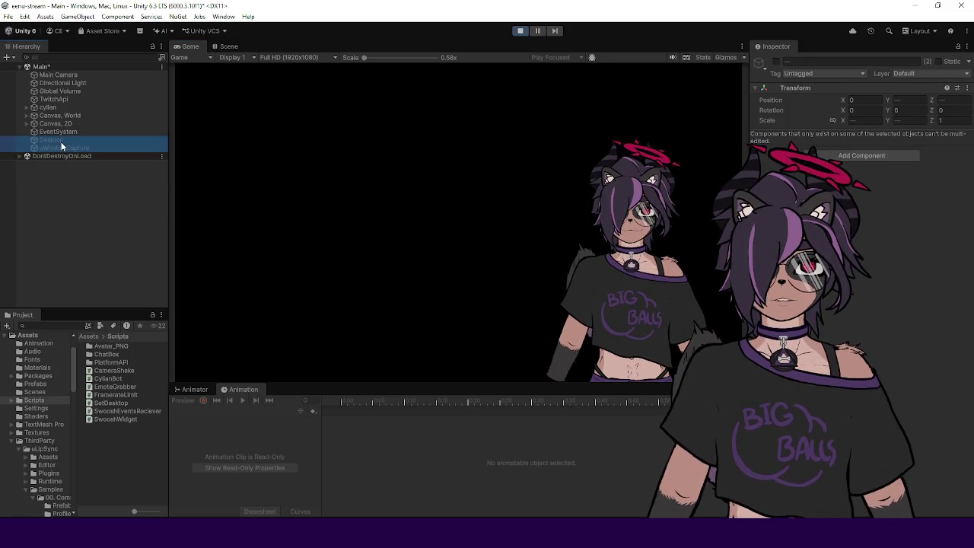
pyautogui.click(61, 141)
pyautogui.click(61, 147)
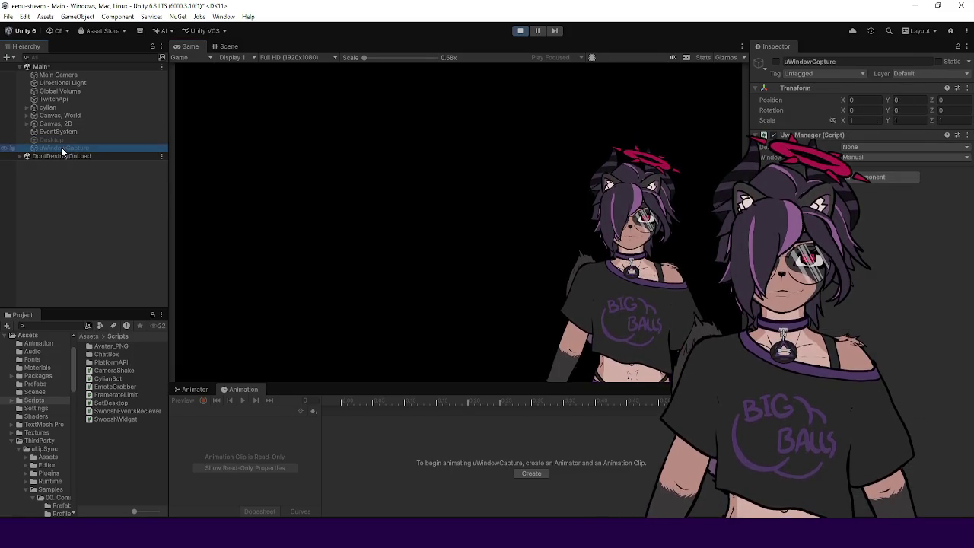
pyautogui.click(67, 99)
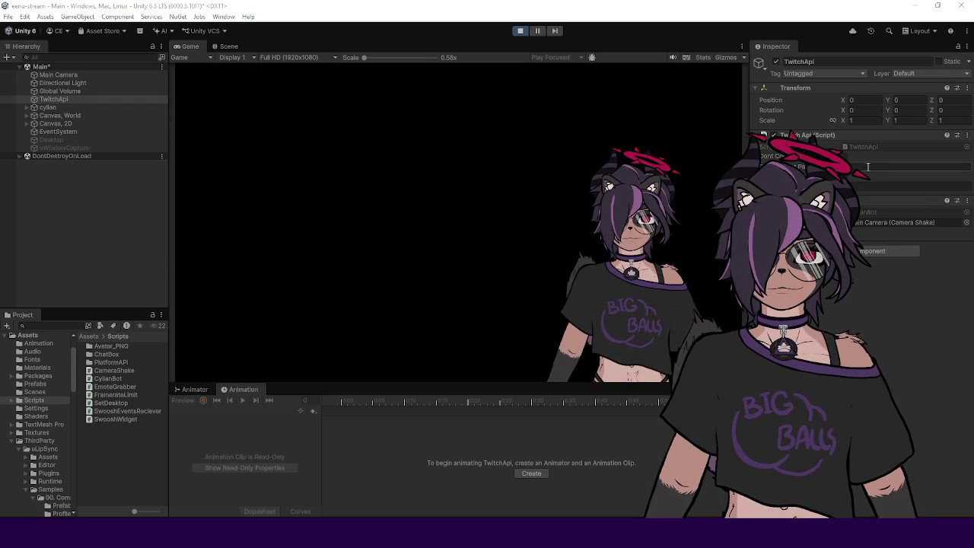
# - Load sample event JSON into the Twitch Api payload and play it to show a raid alert
pyautogui.rightClick(838, 138)
pyautogui.click(882, 279)
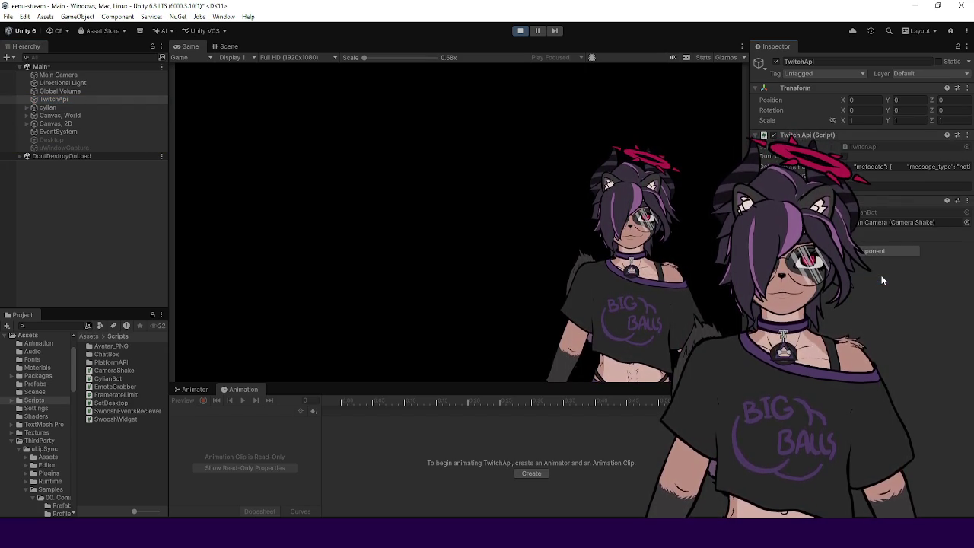
pyautogui.rightClick(863, 137)
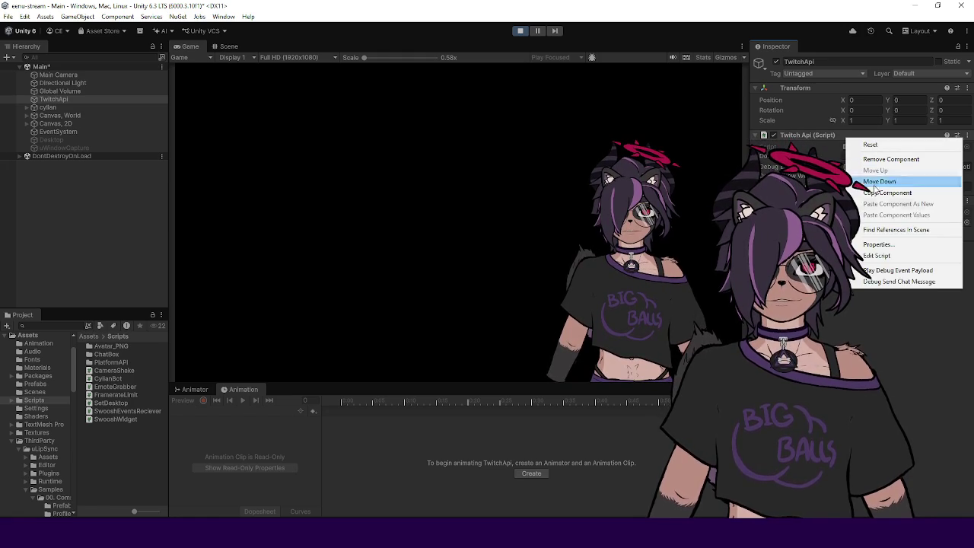
pyautogui.click(884, 270)
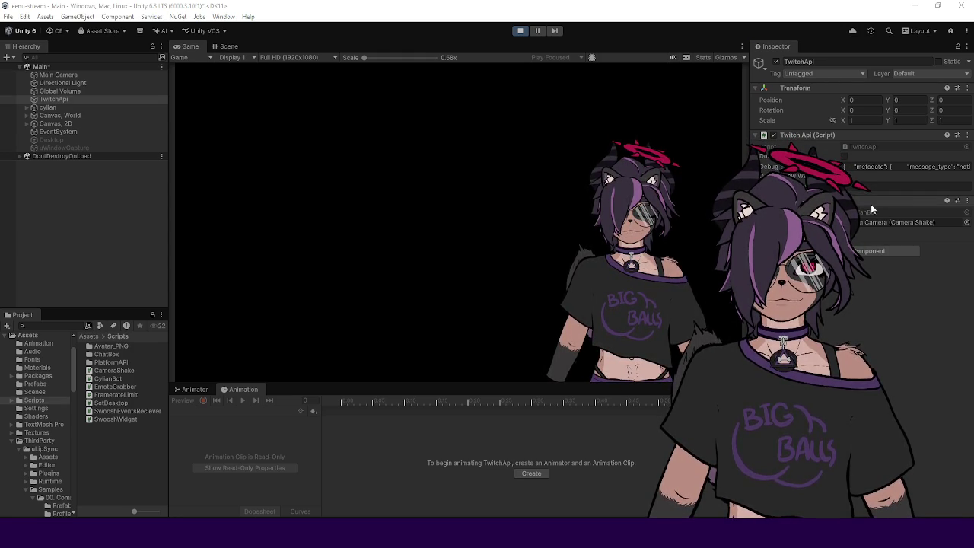
# - Replay debug payloads for follow, tier-1 subscribe, and 'Gifted 200 Subs! (T1)' alerts
pyautogui.rightClick(845, 136)
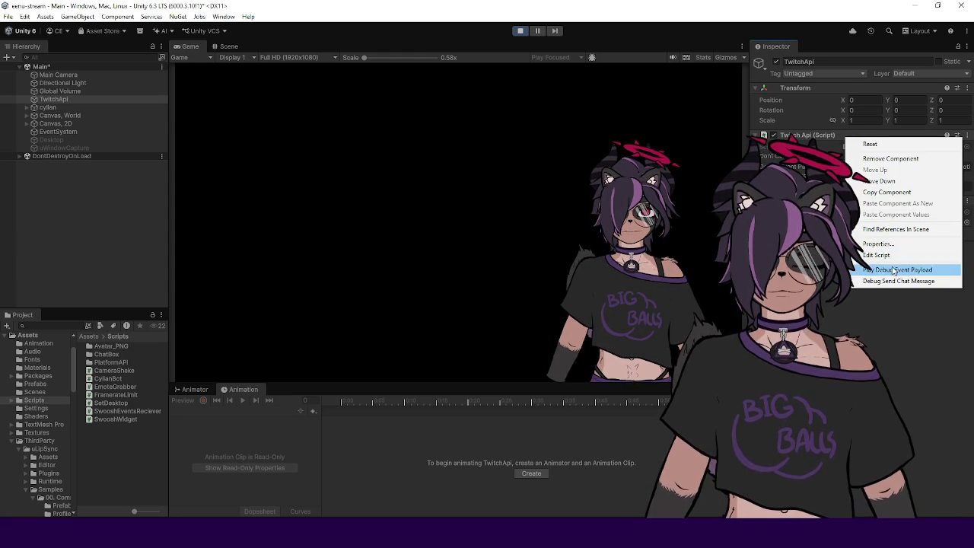
pyautogui.click(893, 269)
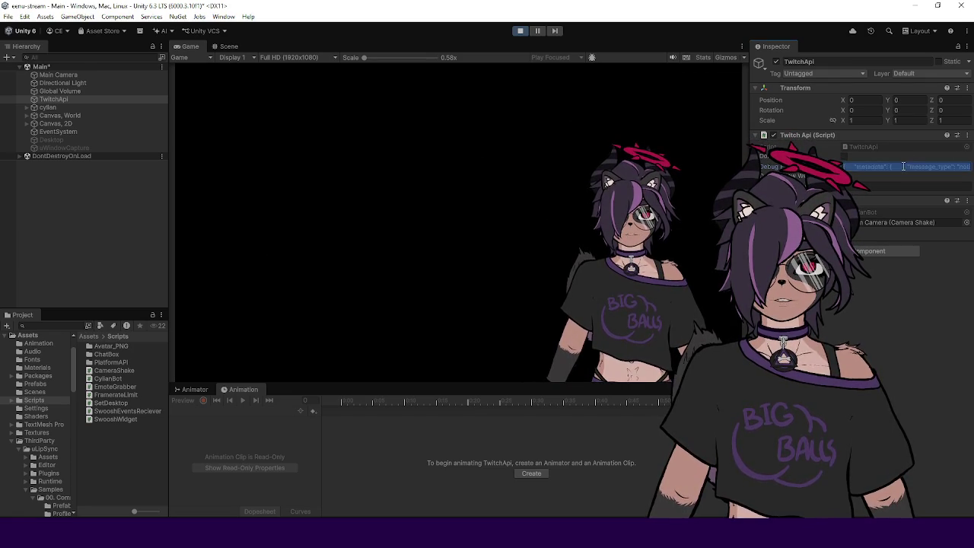
pyautogui.rightClick(890, 140)
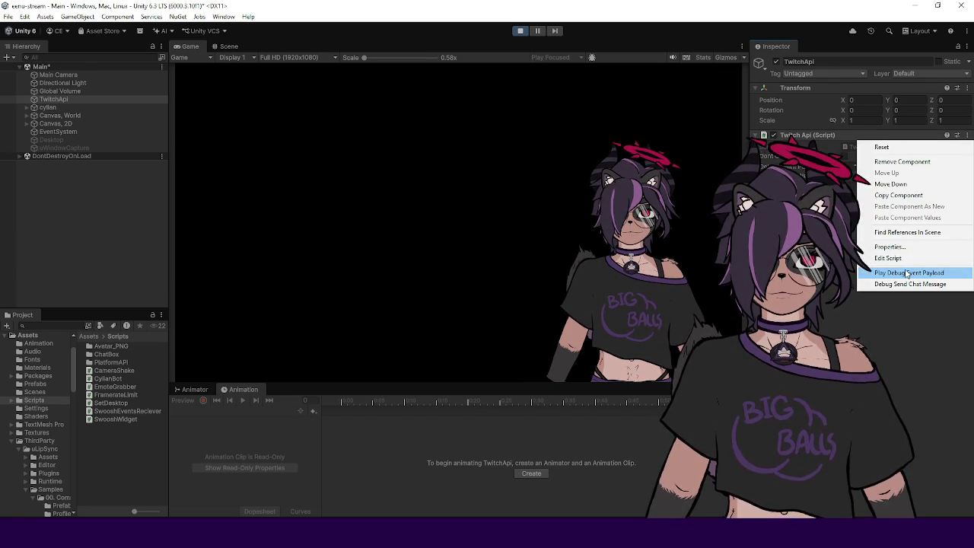
pyautogui.click(908, 273)
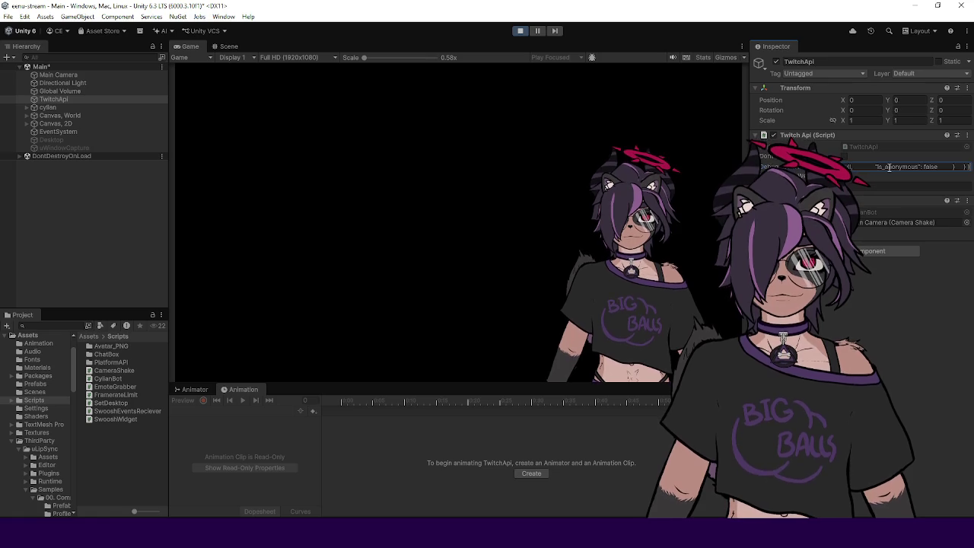
pyautogui.rightClick(870, 135)
pyautogui.click(899, 267)
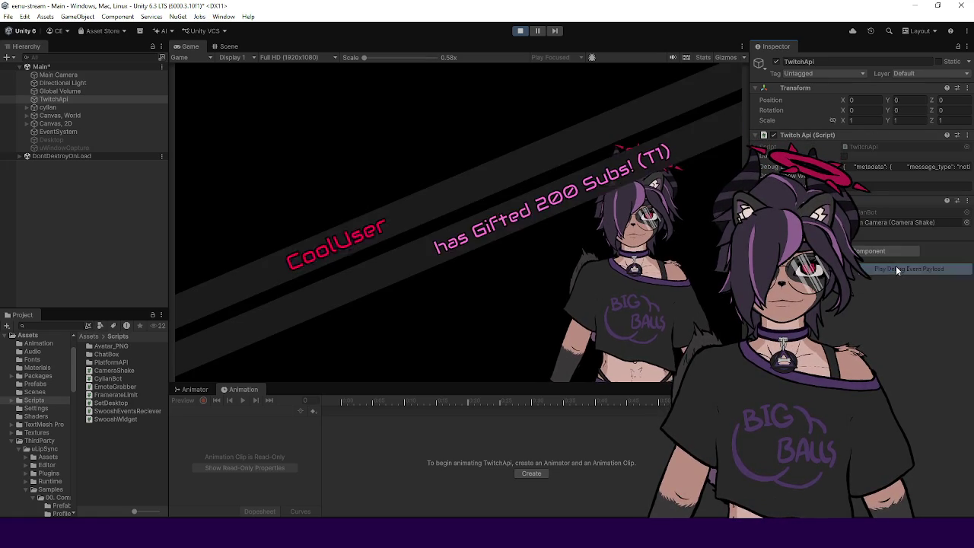